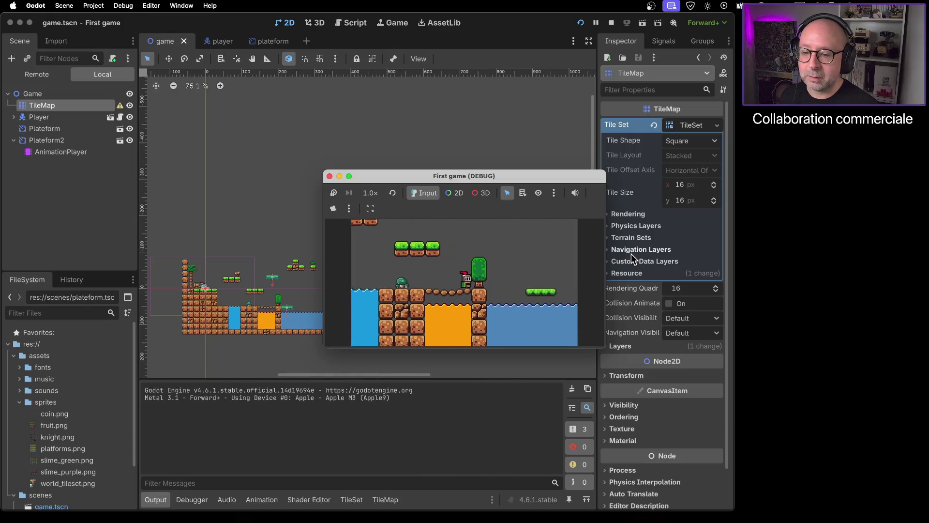
# Step: Run the player right across the platforms and water, then stop the debug game
pyautogui.press('Right')
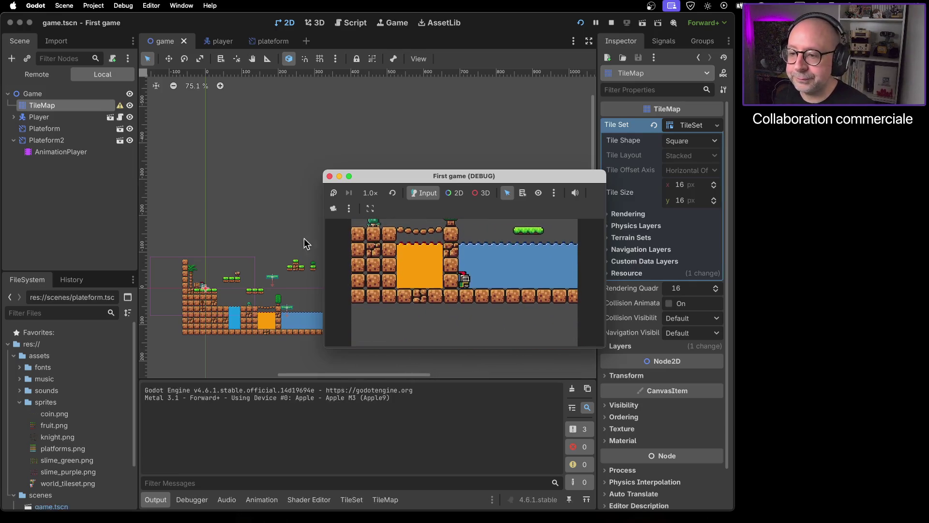
pyautogui.click(330, 176)
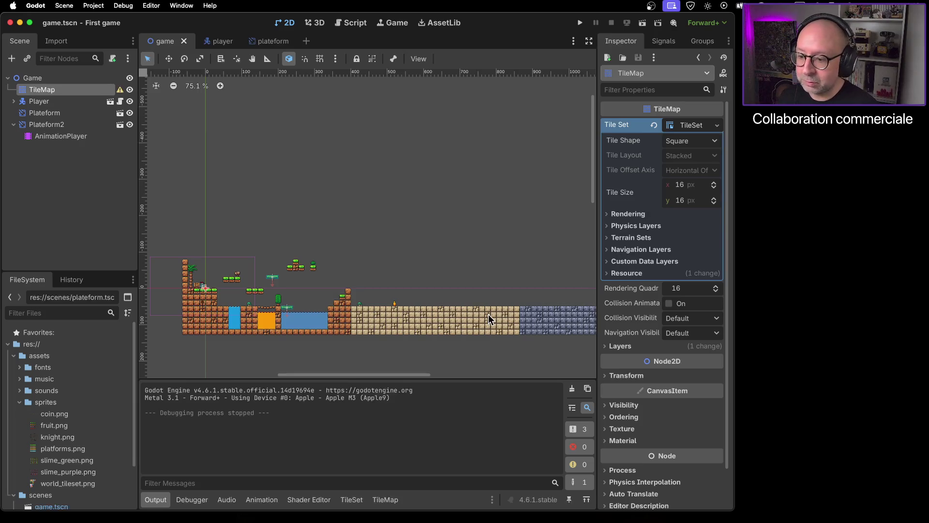
# Step: Pan over the water, brown blocks and sand ground, then bring up the TileMap painting panel
pyautogui.scroll(5, 285, 310)
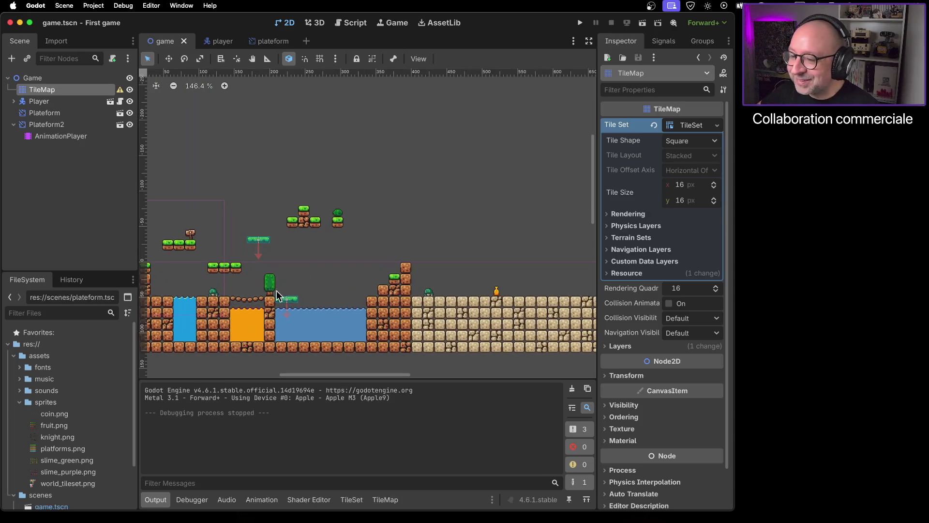
pyautogui.hscroll(-5, 316, 235)
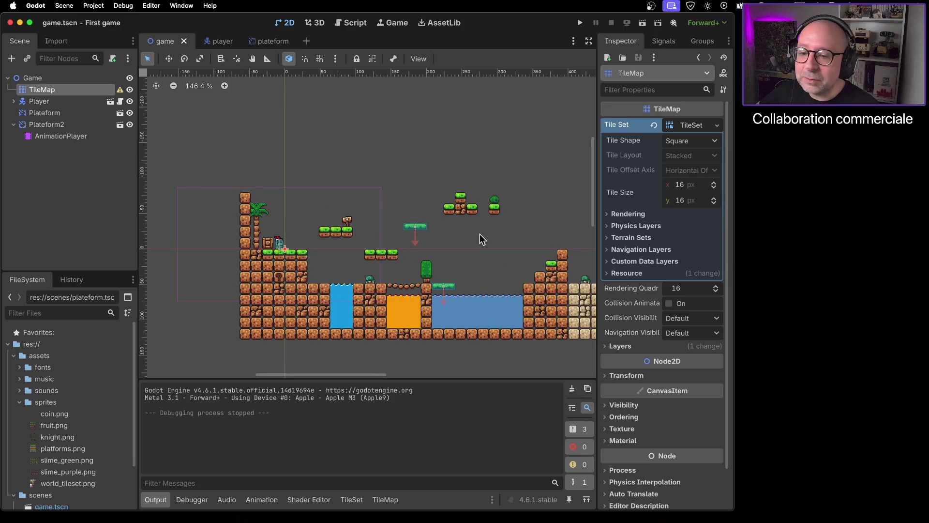
pyautogui.scroll(1, 368, 230)
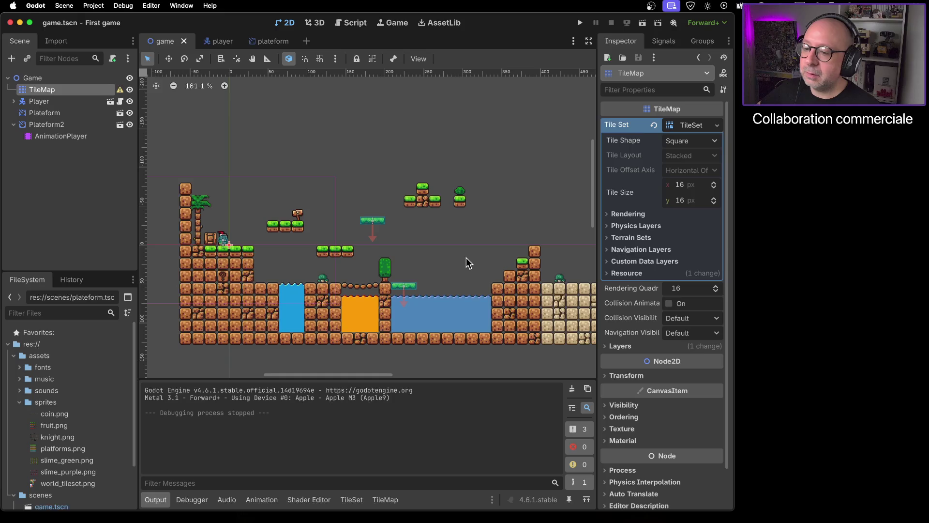
pyautogui.hscroll(5, 466, 258)
pyautogui.scroll(-2, 467, 257)
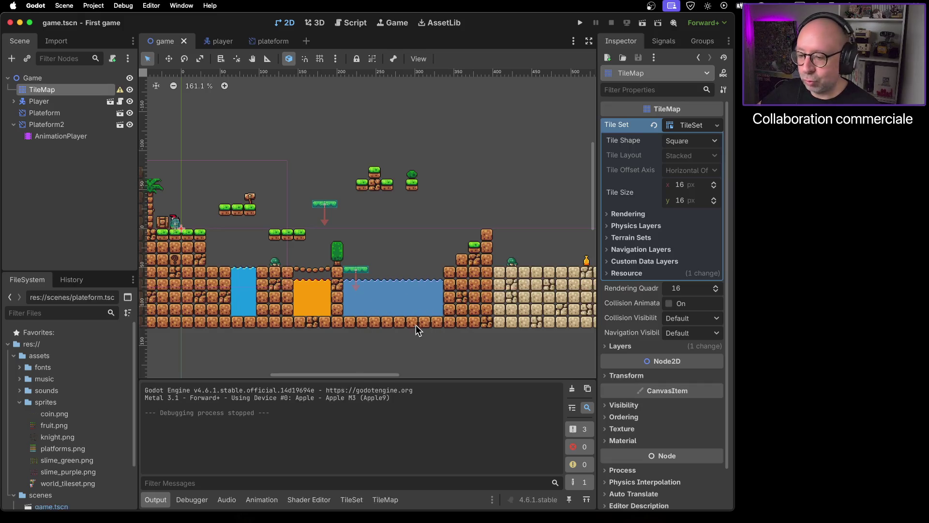
pyautogui.hscroll(15, 410, 324)
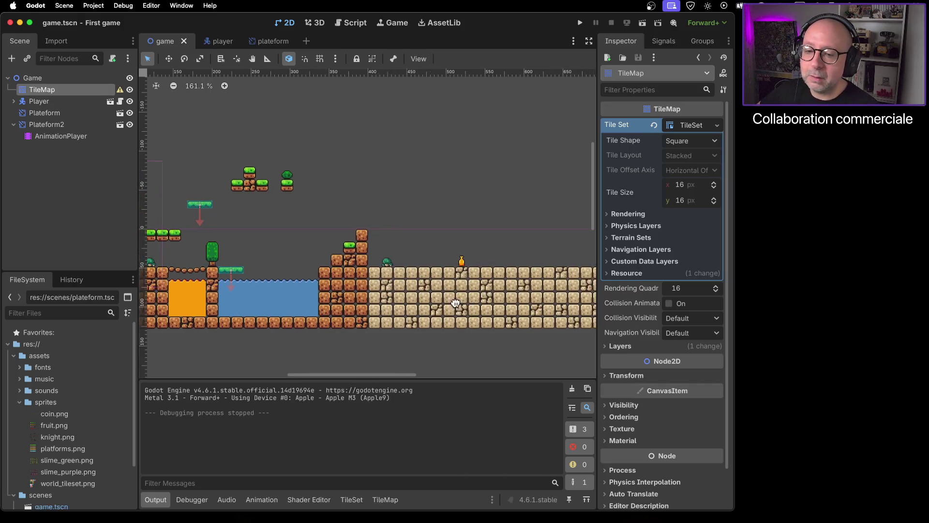
pyautogui.hscroll(5, 387, 288)
pyautogui.hscroll(-7, 347, 286)
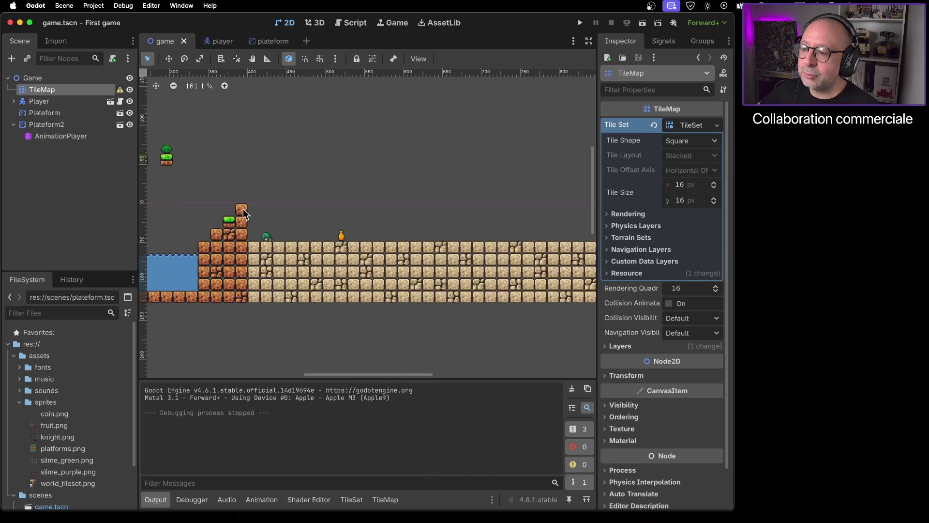
pyautogui.scroll(3, 248, 251)
pyautogui.hscroll(-5, 248, 251)
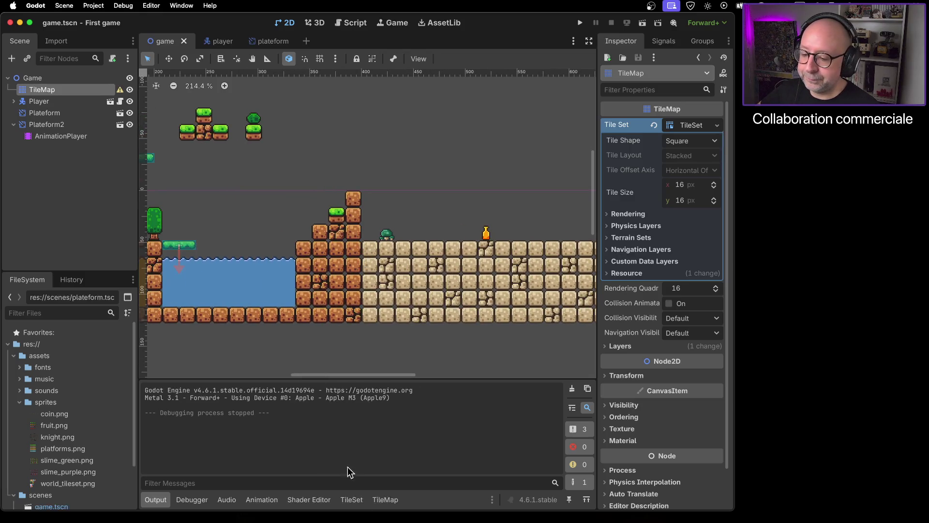
pyautogui.click(385, 504)
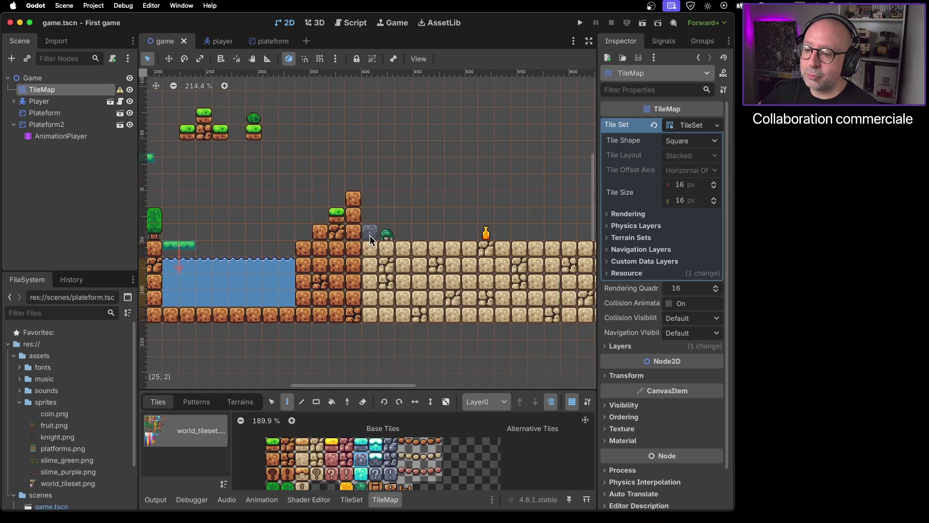
# Step: Erase the raised brown blocks beside the water so the ground is flat
pyautogui.rightClick(353, 200)
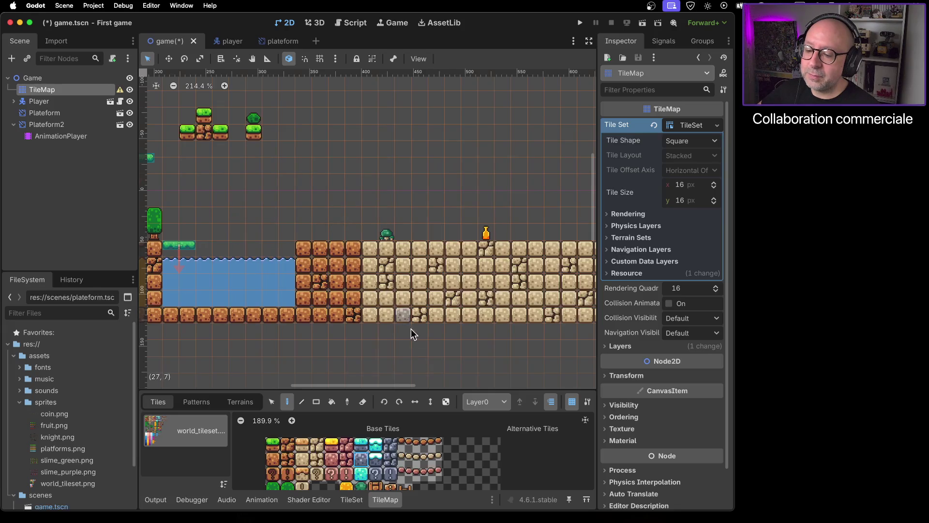
pyautogui.scroll(-2, 425, 447)
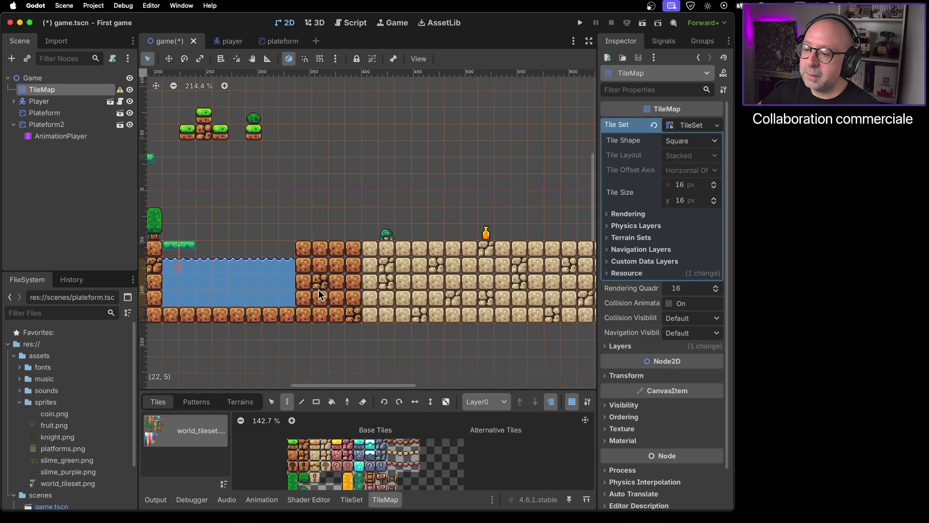
pyautogui.hscroll(-5, 237, 285)
pyautogui.hscroll(-5, 397, 274)
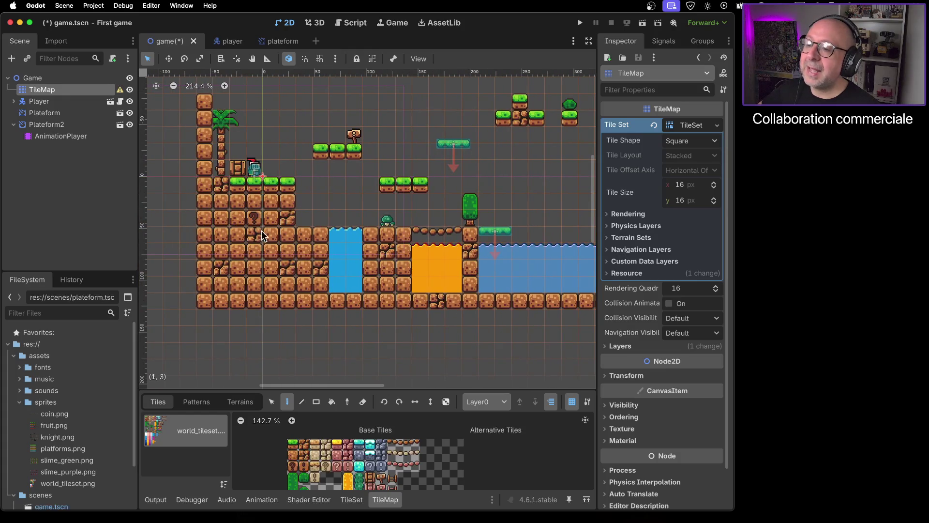
pyautogui.hscroll(8, 478, 269)
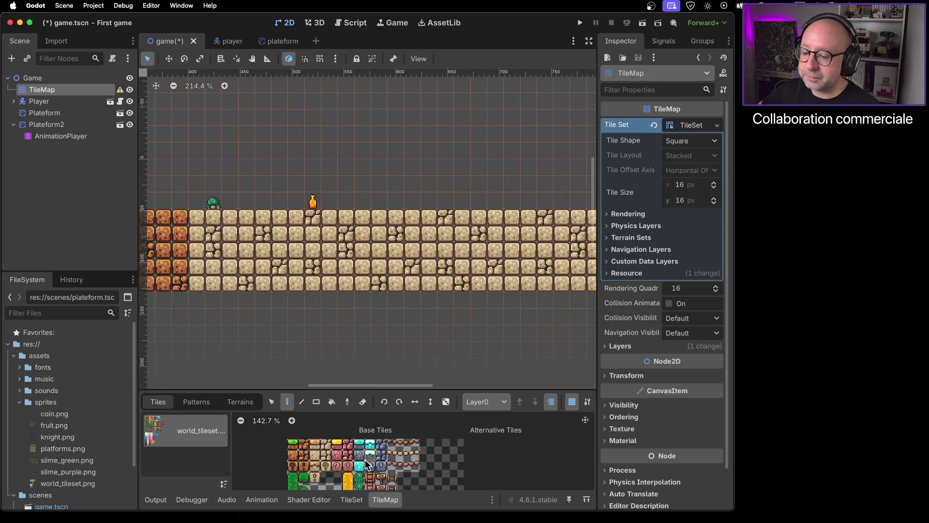
# Step: Paint blue question-mark block tiles into the blue stone ground
pyautogui.click(327, 466)
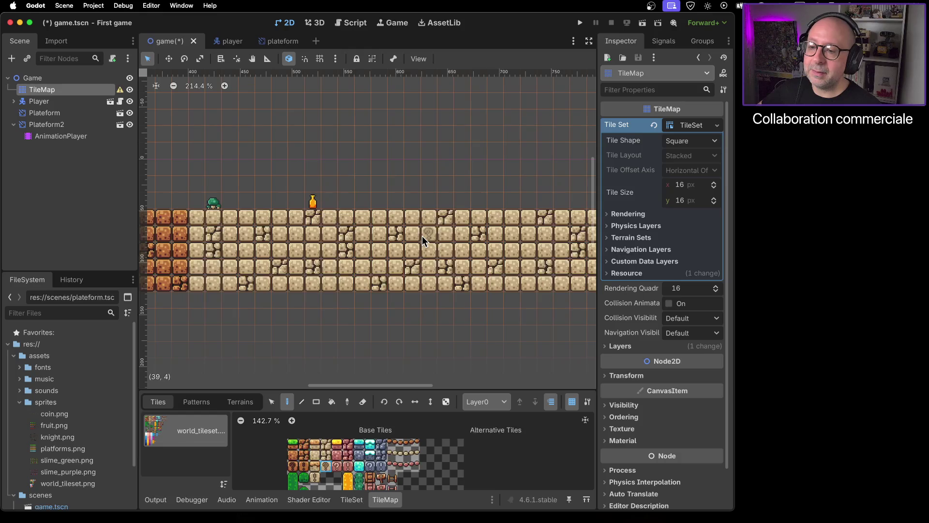
pyautogui.moveTo(501, 255); pyautogui.dragTo(206, 283)
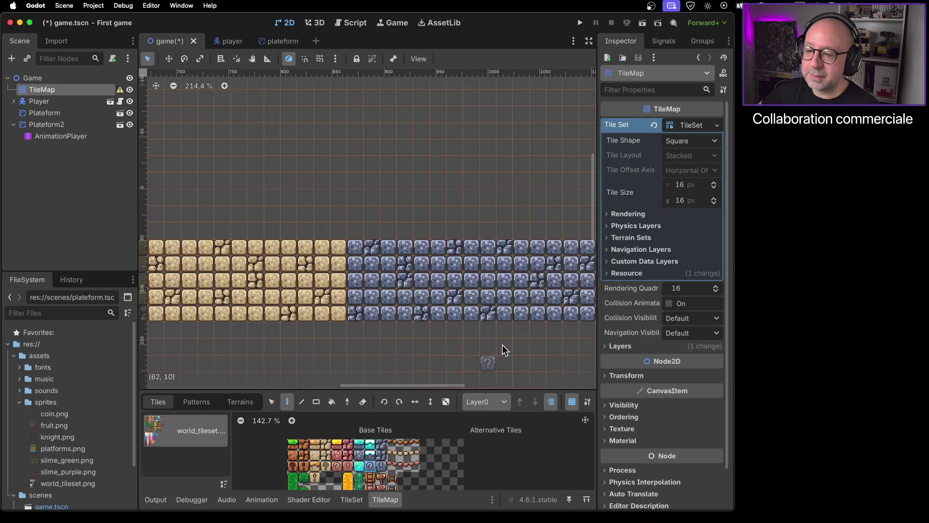
pyautogui.moveTo(461, 313); pyautogui.dragTo(453, 315)
pyautogui.hscroll(5, 452, 315)
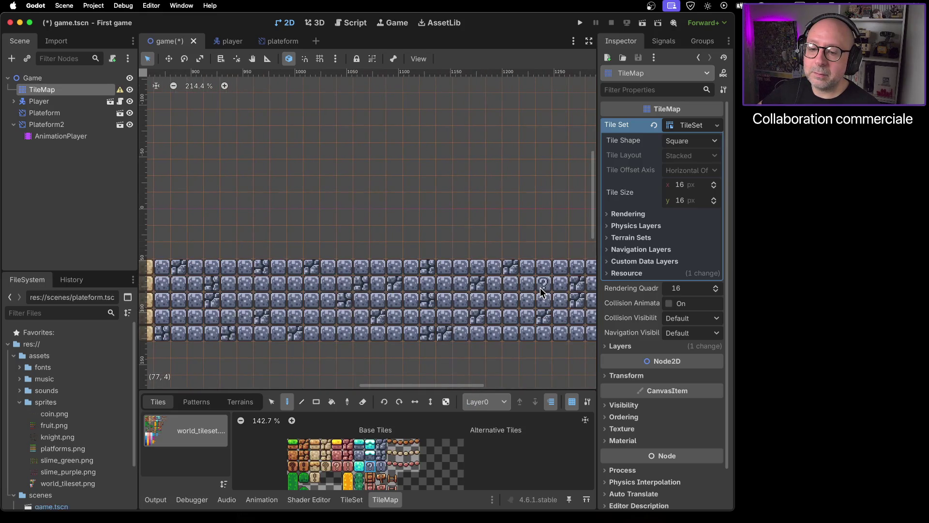
pyautogui.hscroll(7, 501, 323)
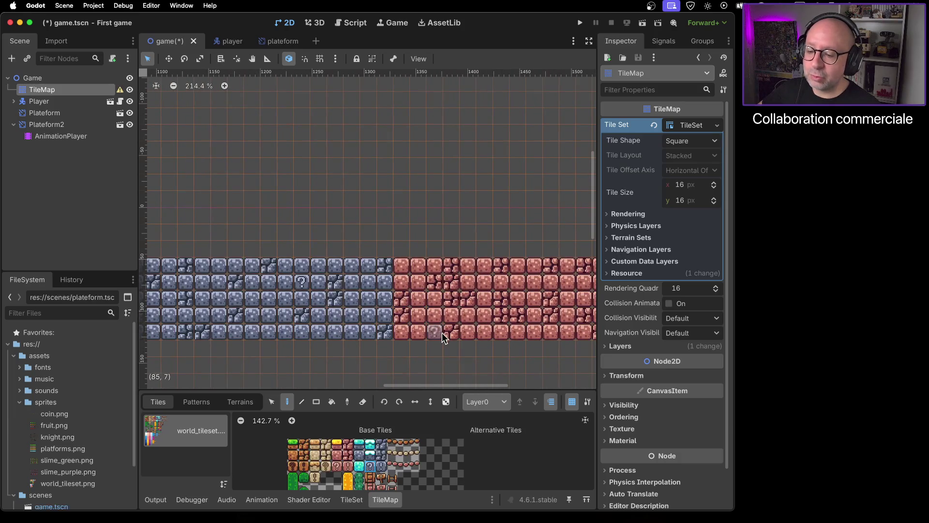
# Step: Paint red question-mark block tiles into the red brick ground
pyautogui.click(339, 466)
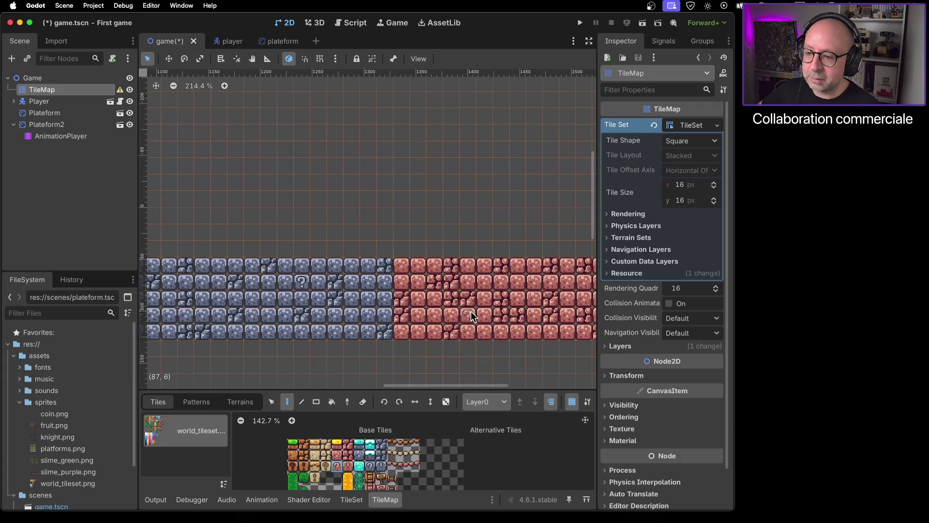
pyautogui.hscroll(10, 493, 308)
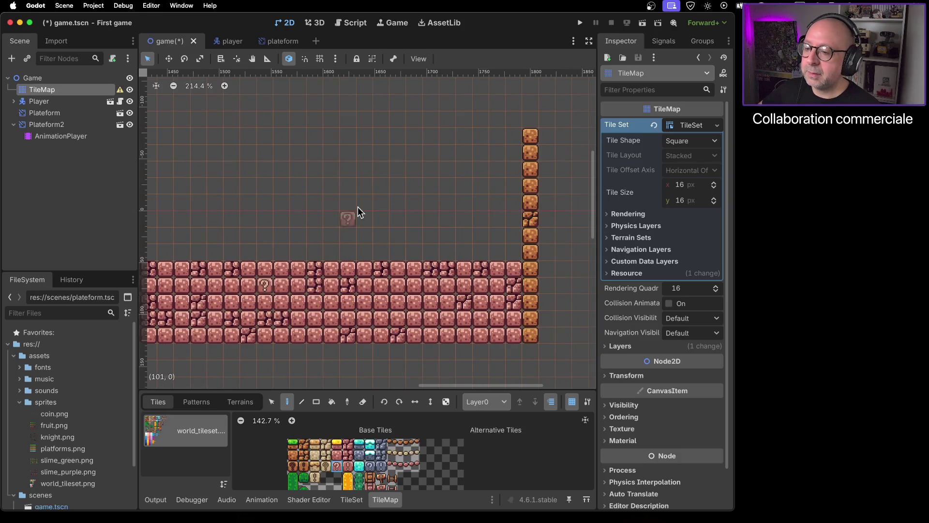
pyautogui.scroll(-5, 357, 216)
pyautogui.scroll(3, 361, 261)
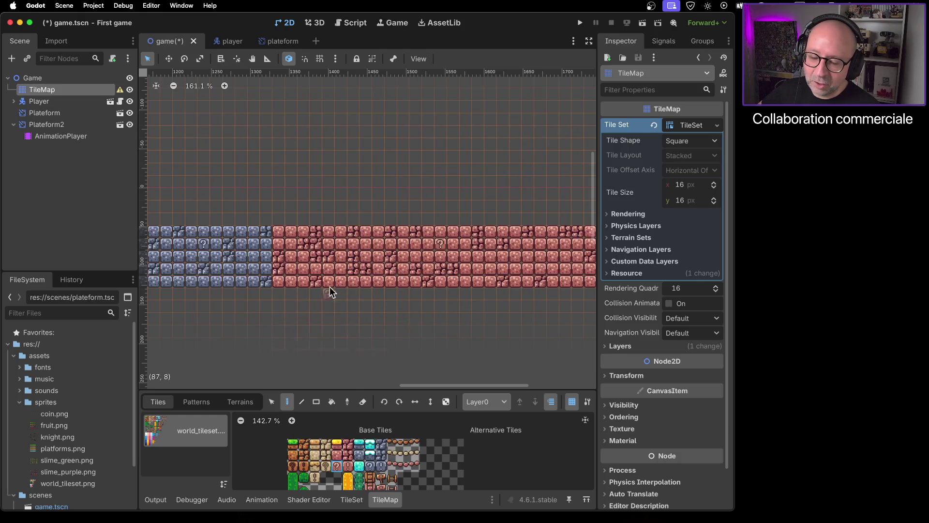
pyautogui.hscroll(-10, 291, 304)
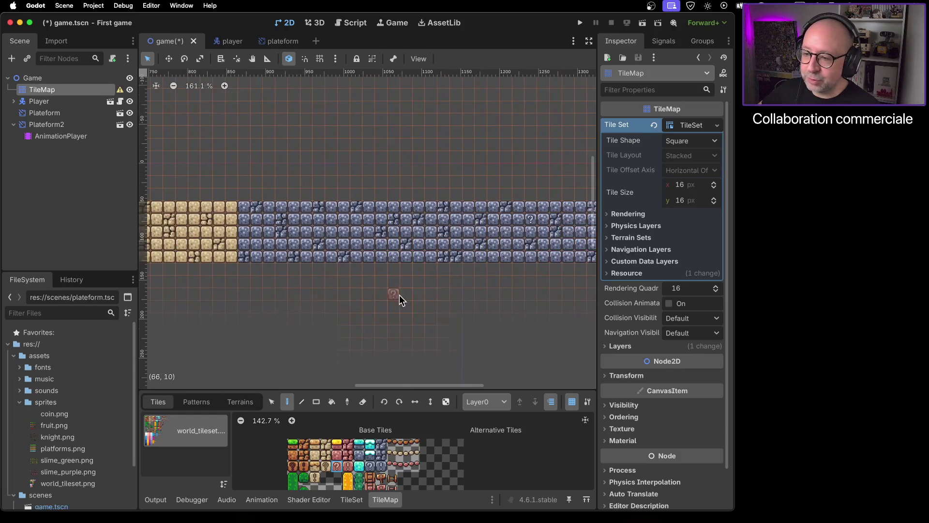
pyautogui.hscroll(-8, 272, 303)
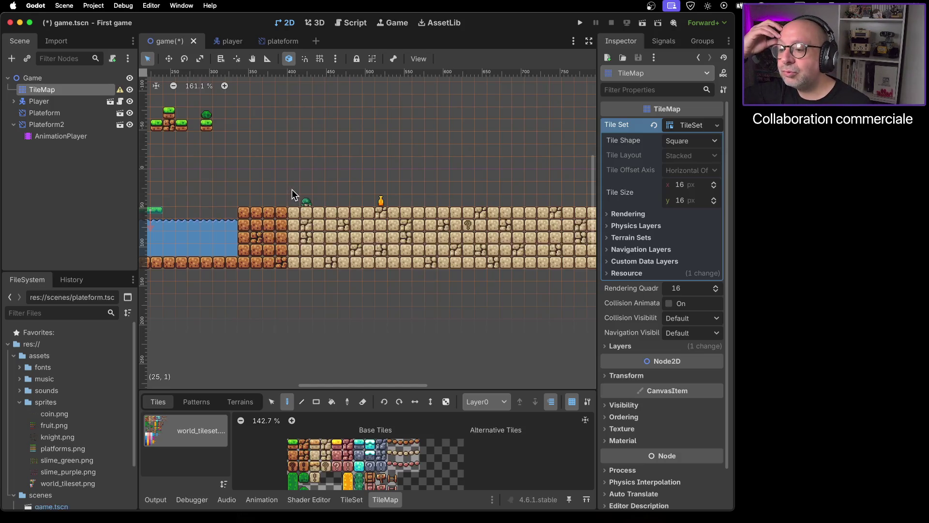
# Step: Survey the whole level and scroll the atlas down to the tree, mushroom and potion tiles
pyautogui.scroll(-3, 285, 202)
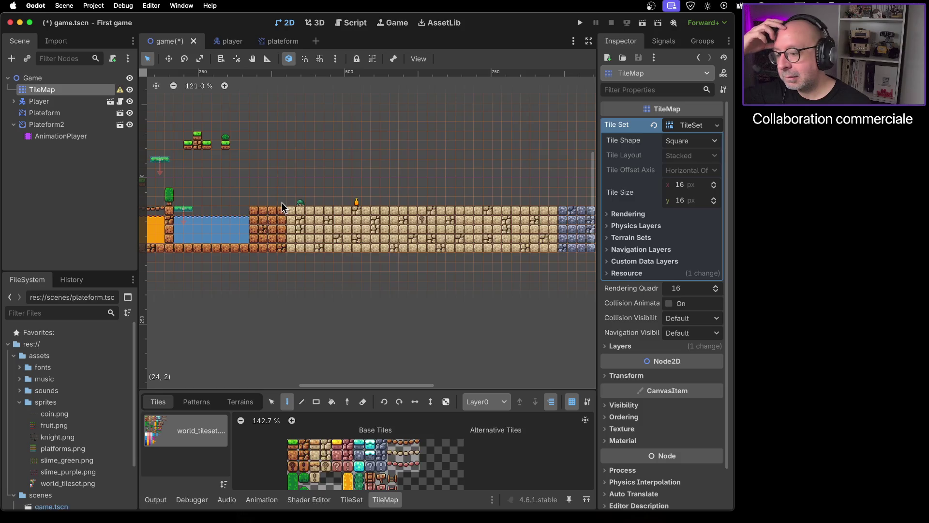
pyautogui.scroll(-4, 282, 202)
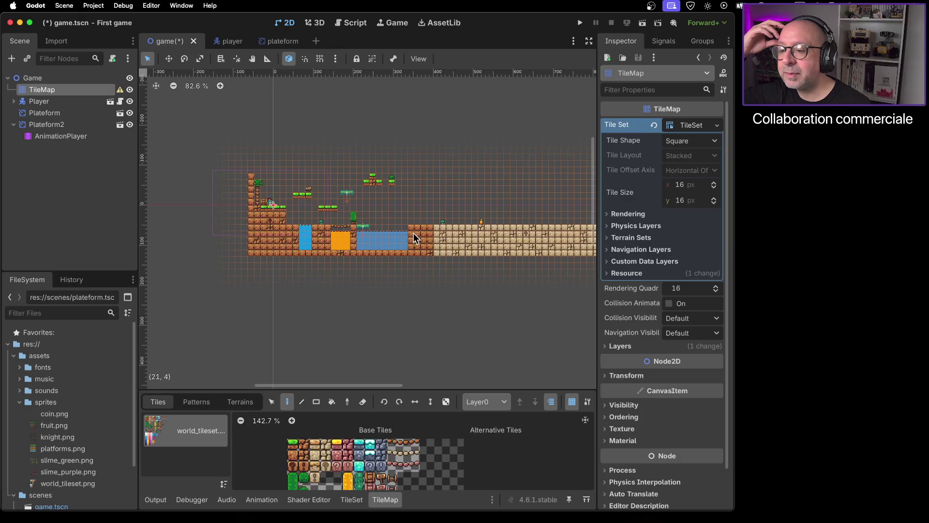
pyautogui.hscroll(5, 383, 245)
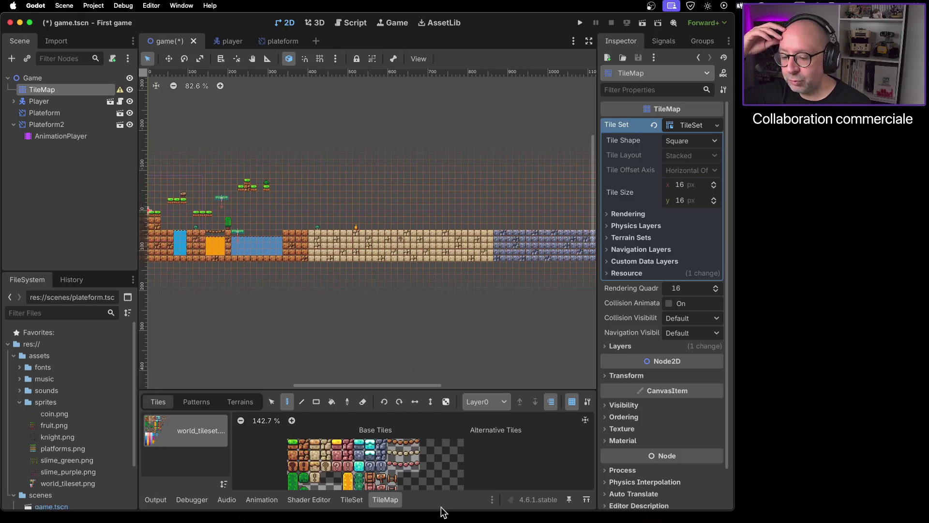
pyautogui.scroll(-4, 441, 474)
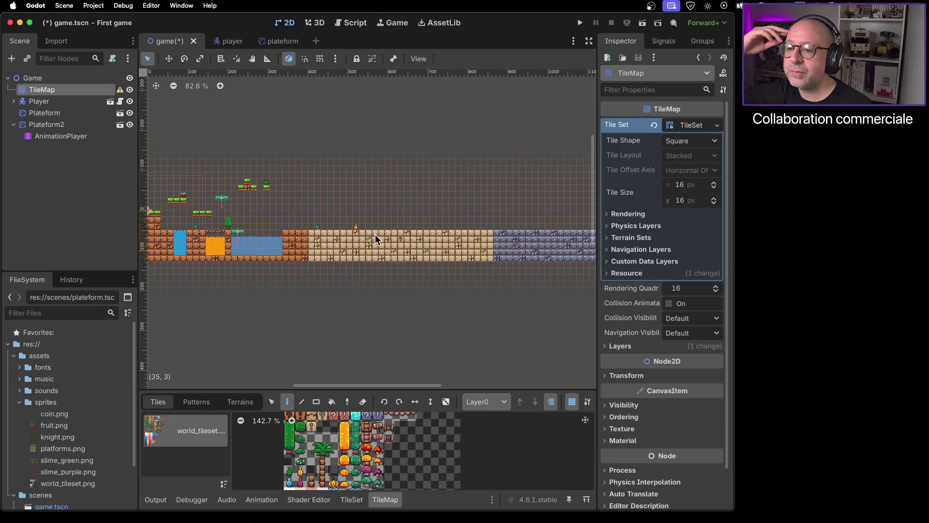
pyautogui.scroll(5, 370, 231)
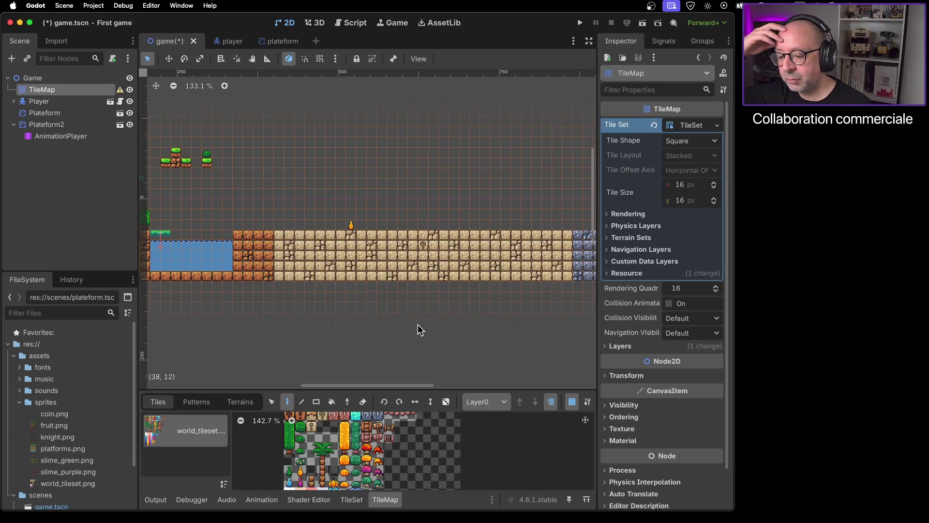
pyautogui.scroll(1, 376, 351)
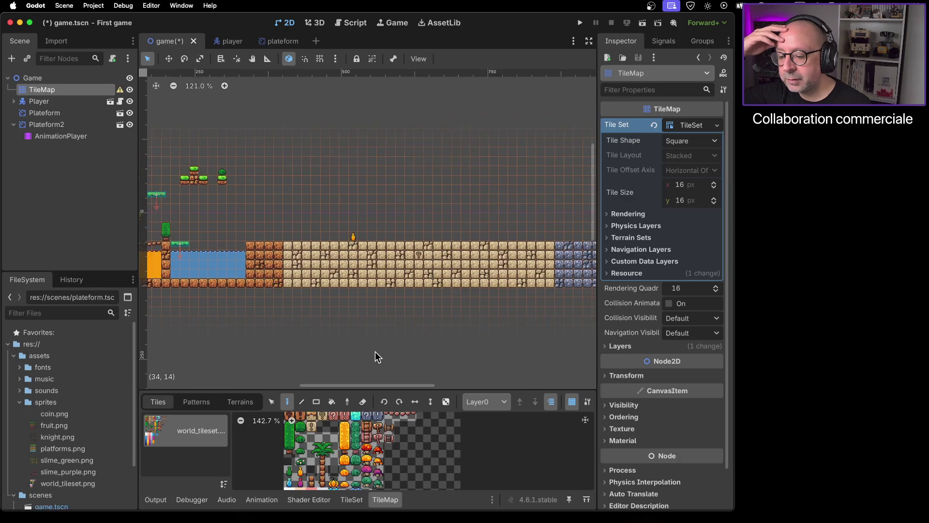
pyautogui.hscroll(5, 374, 353)
pyautogui.scroll(1, 374, 354)
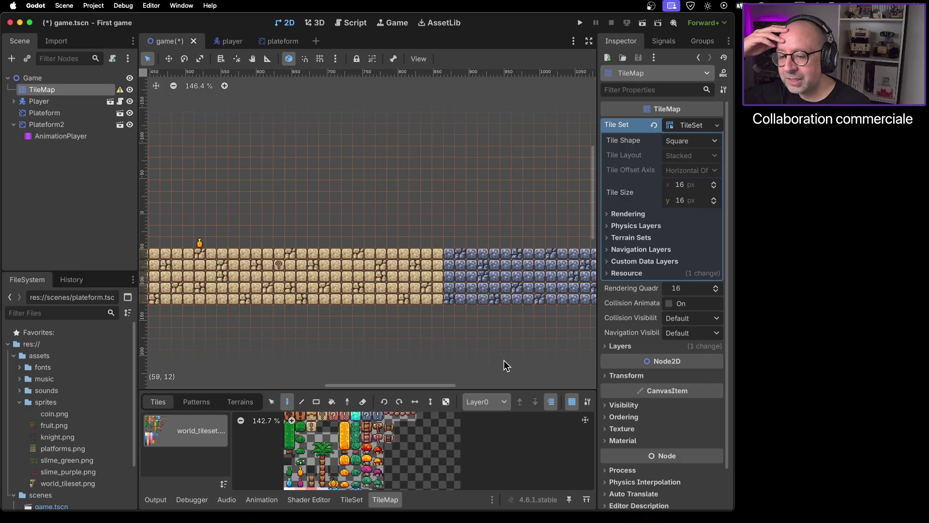
pyautogui.hscroll(10, 504, 360)
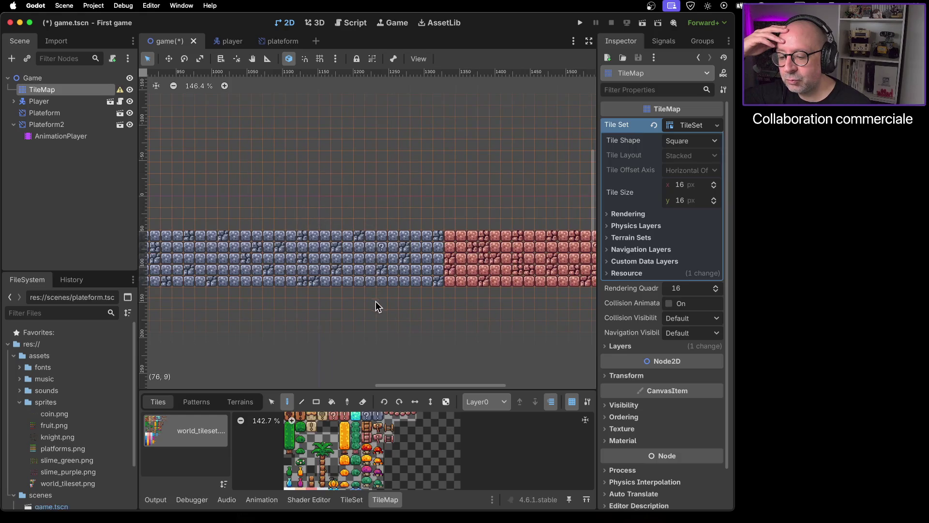
pyautogui.hscroll(-12, 272, 334)
pyautogui.hscroll(-8, 361, 320)
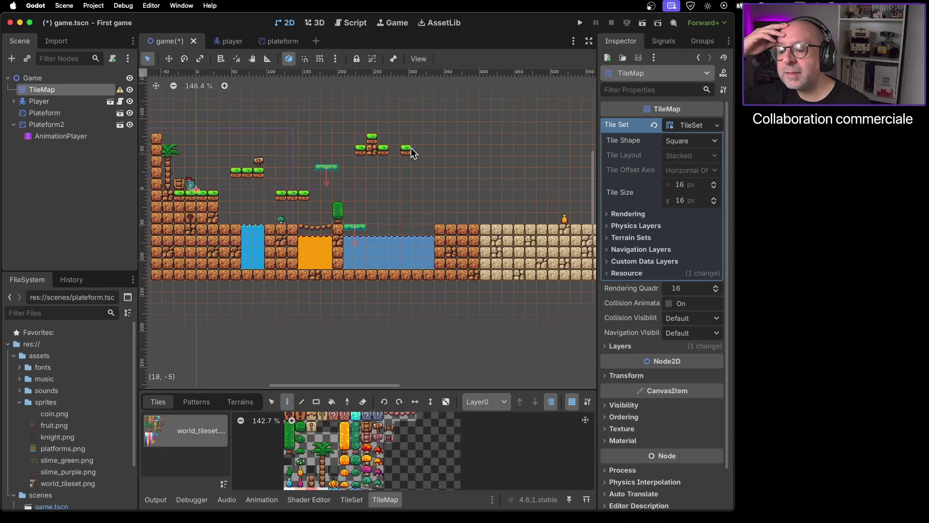
pyautogui.click(302, 462)
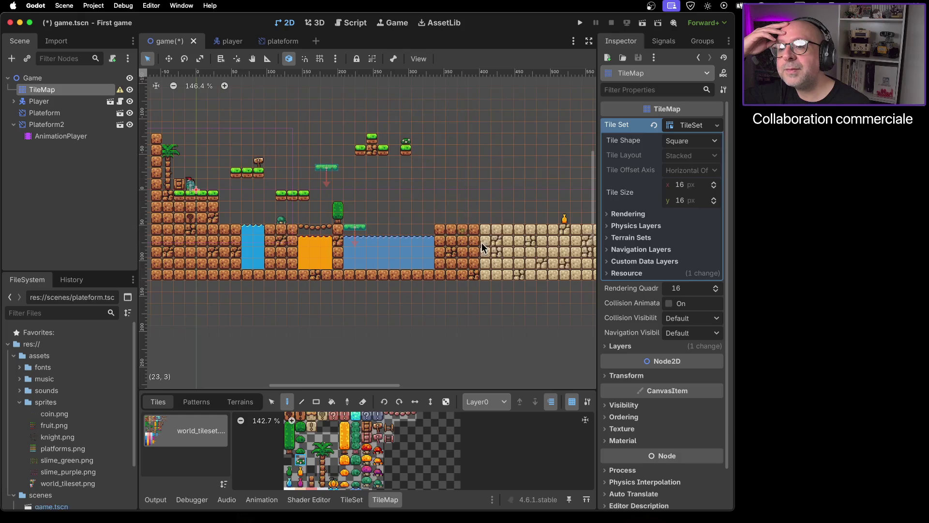
pyautogui.moveTo(521, 312); pyautogui.dragTo(315, 317)
pyautogui.hscroll(15, 314, 312)
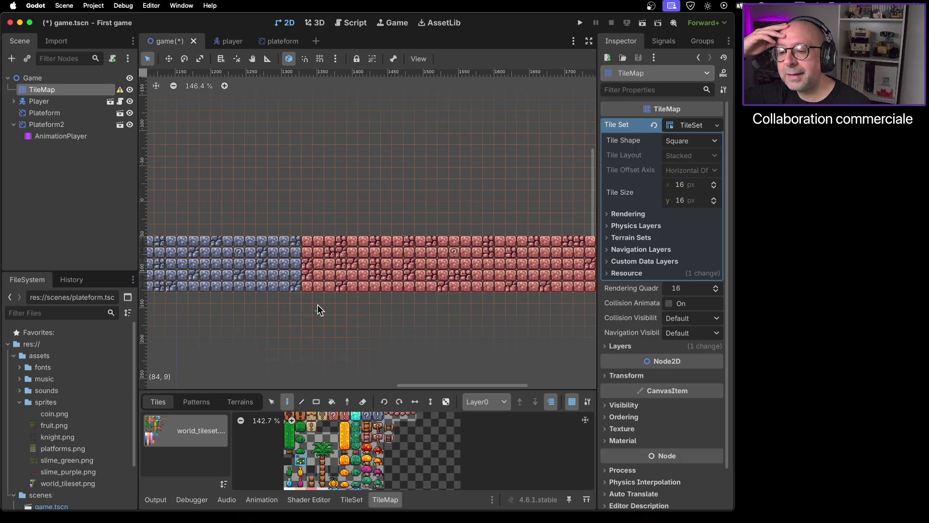
pyautogui.hscroll(-15, 317, 304)
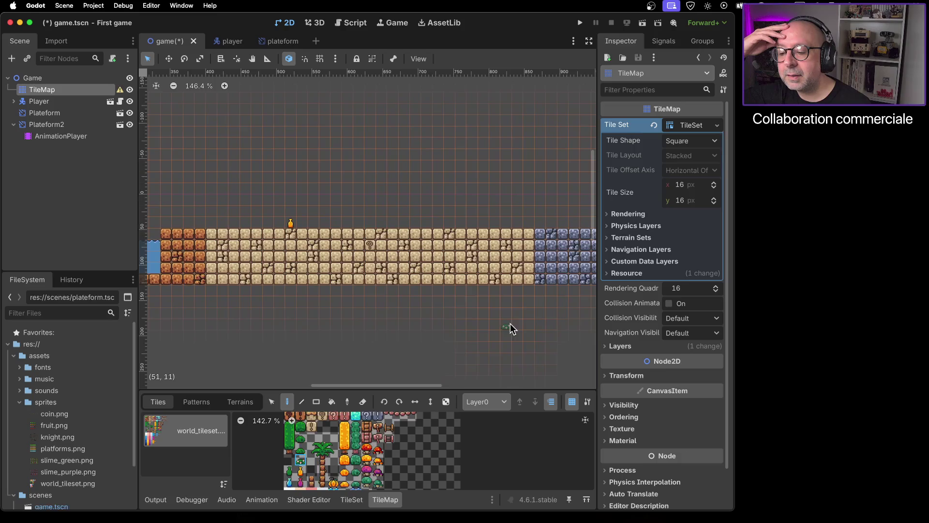
pyautogui.scroll(3, 385, 450)
pyautogui.scroll(2, 405, 438)
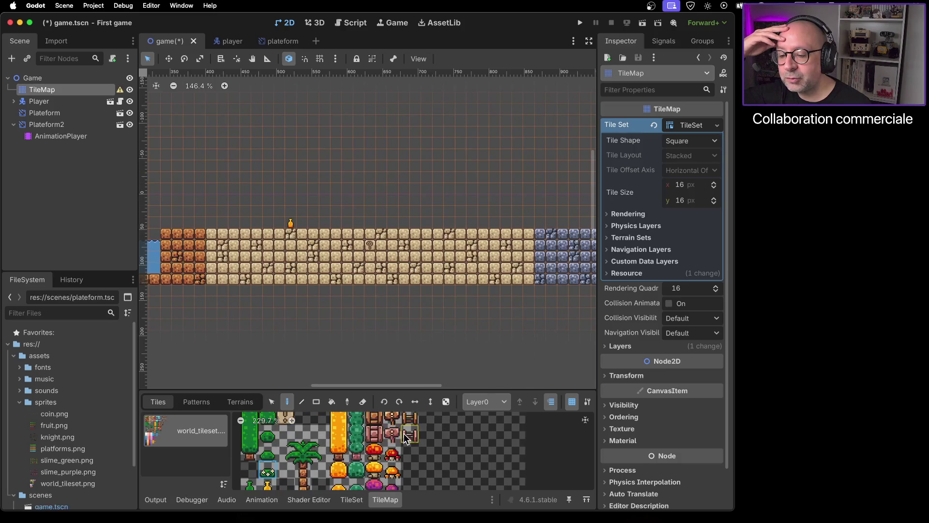
# Step: Place orange and tan "!" blocks at the orange ground and sand-to-stone edges
pyautogui.scroll(-2, 405, 438)
pyautogui.hscroll(1, 411, 458)
pyautogui.moveTo(408, 460); pyautogui.dragTo(427, 452)
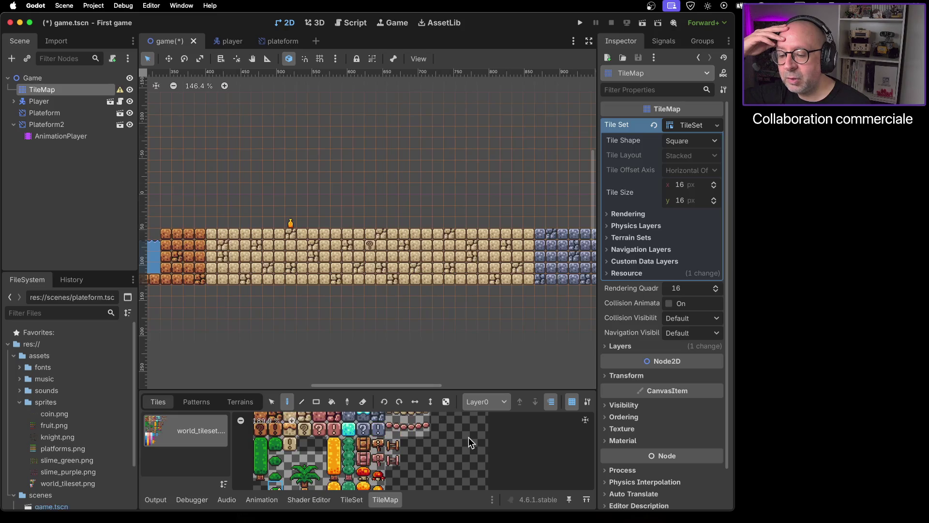
pyautogui.click(274, 433)
pyautogui.click(203, 234)
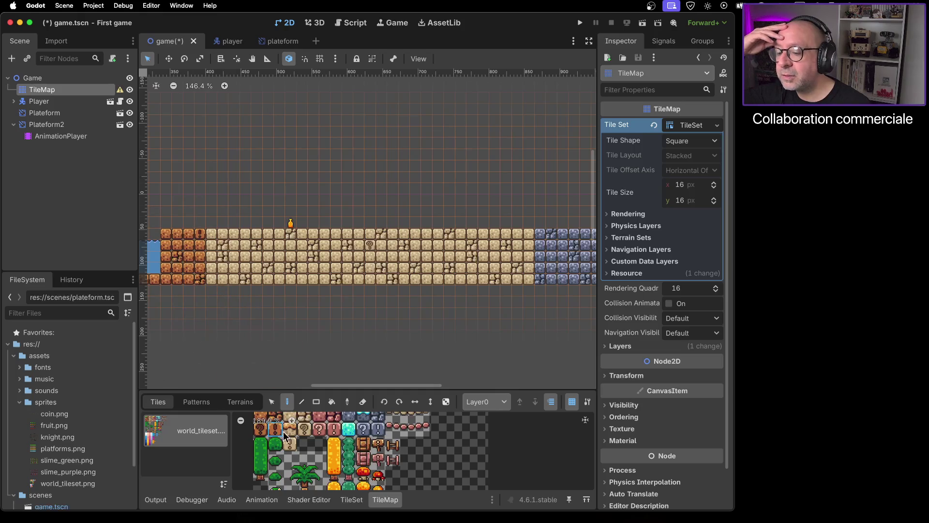
pyautogui.click(292, 446)
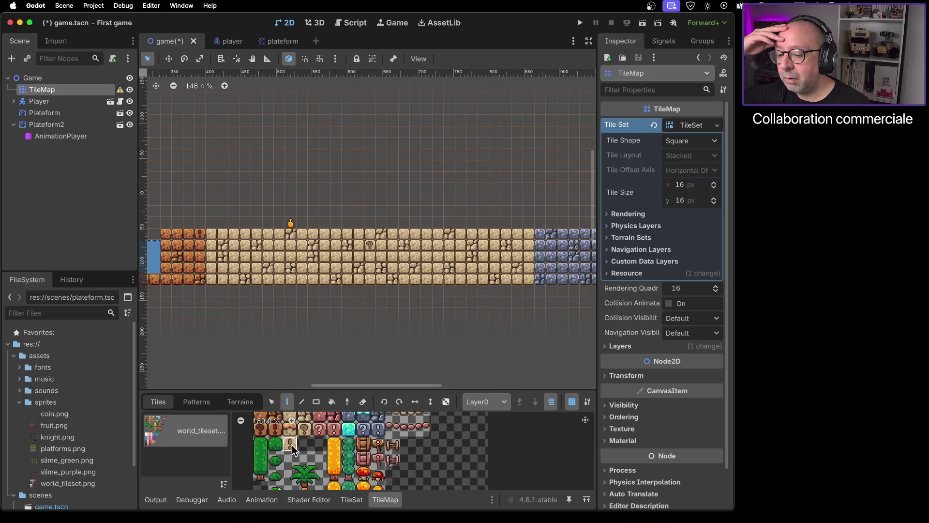
pyautogui.click(214, 236)
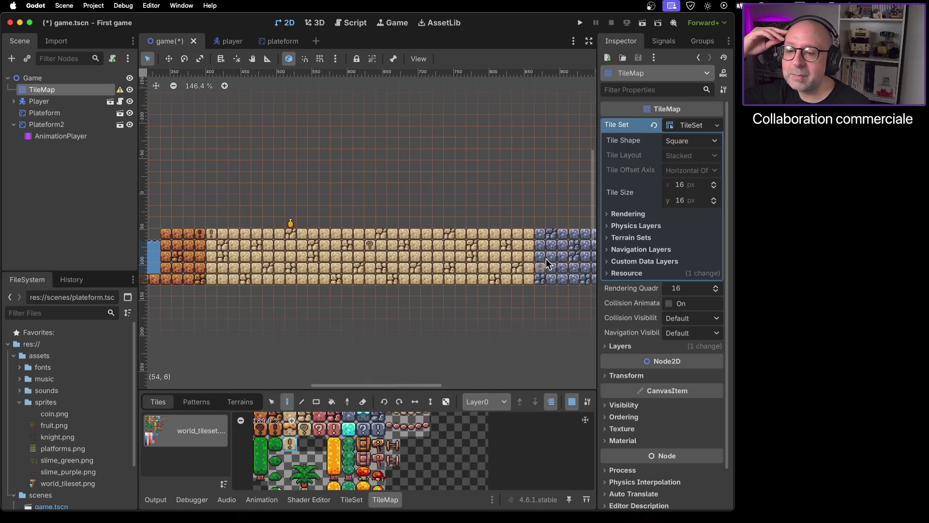
pyautogui.click(531, 236)
# Step: Place blue and red "!" blocks where the blue ground meets the red ground
pyautogui.click(377, 429)
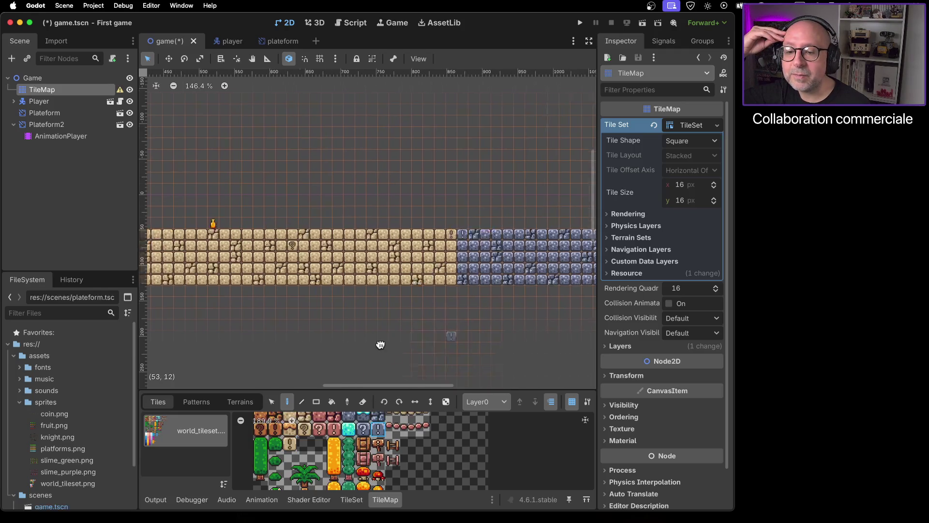
pyautogui.hscroll(10, 409, 338)
pyautogui.scroll(10, 315, 242)
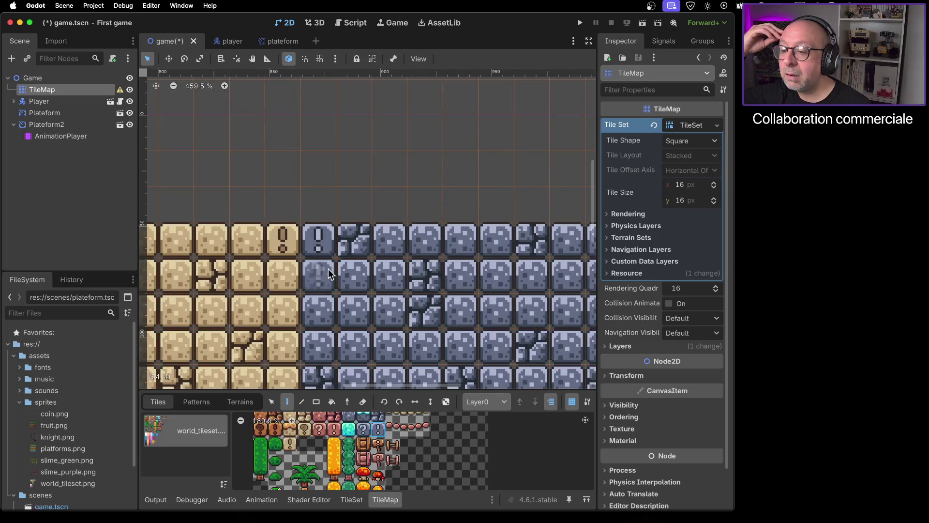
pyautogui.scroll(-5, 396, 250)
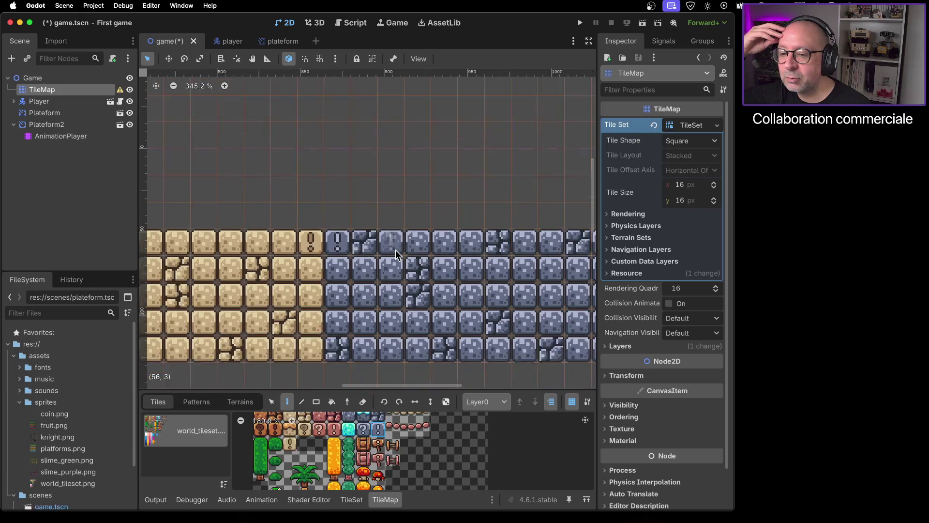
pyautogui.hscroll(5, 482, 272)
pyautogui.hscroll(10, 411, 252)
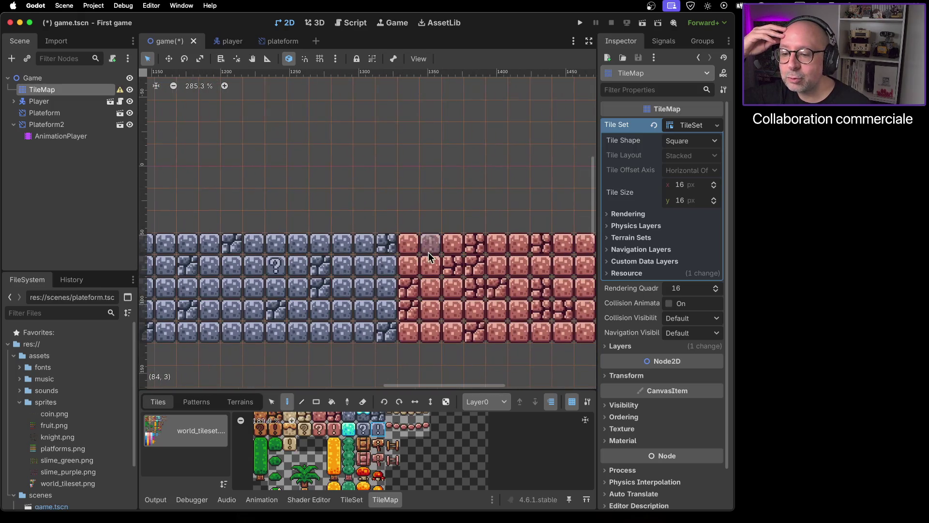
pyautogui.click(382, 248)
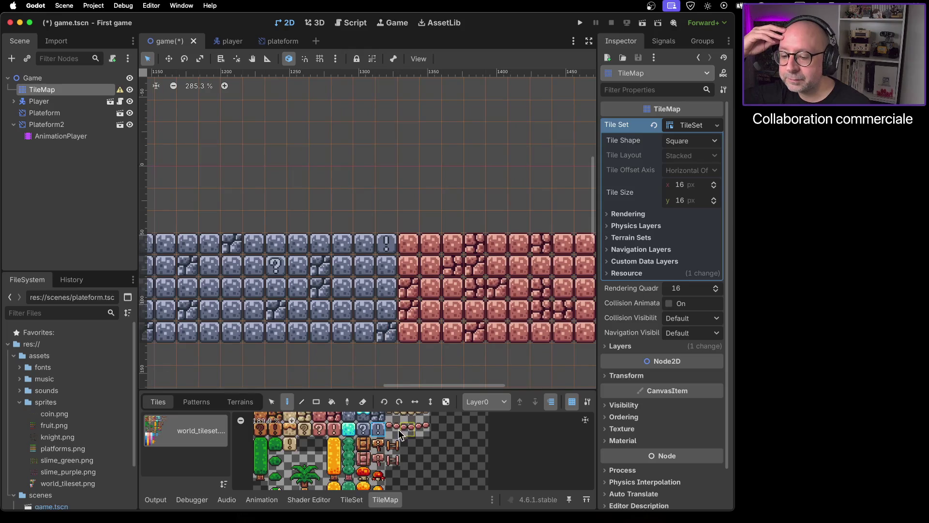
pyautogui.click(333, 431)
pyautogui.click(409, 246)
pyautogui.scroll(-2, 458, 335)
pyautogui.scroll(-1, 456, 337)
pyautogui.hscroll(10, 492, 350)
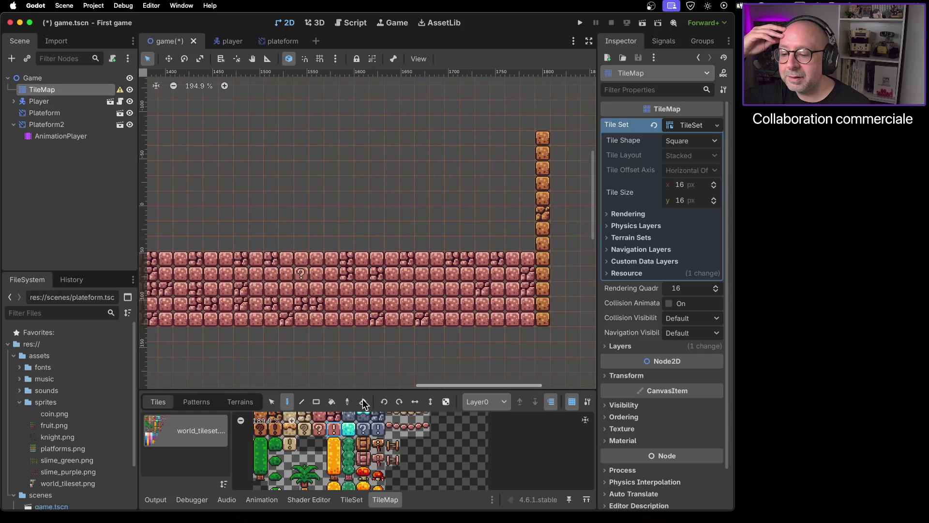
# Step: Paint a small signpost tile above the red brick ground
pyautogui.click(379, 460)
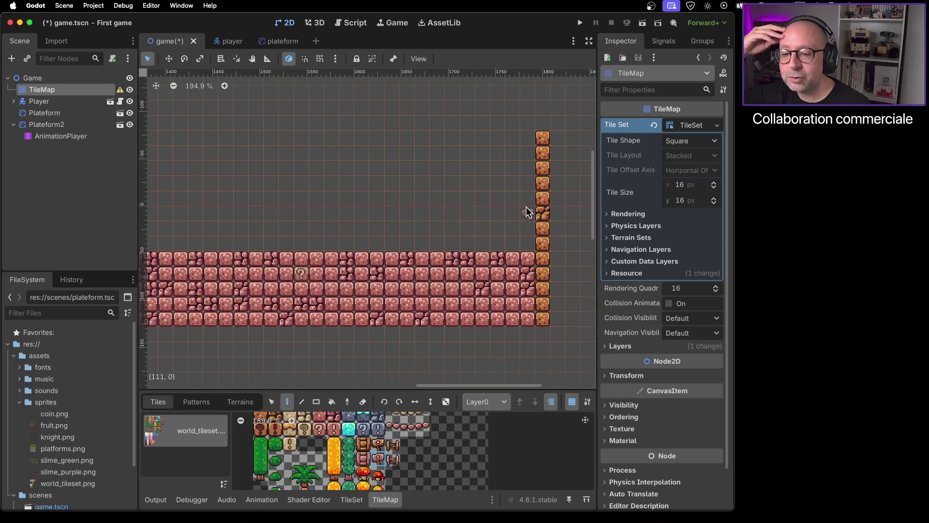
pyautogui.moveTo(216, 229)
pyautogui.mouseDown()
pyautogui.moveTo(362, 191)
pyautogui.moveTo(281, 194)
pyautogui.mouseUp()
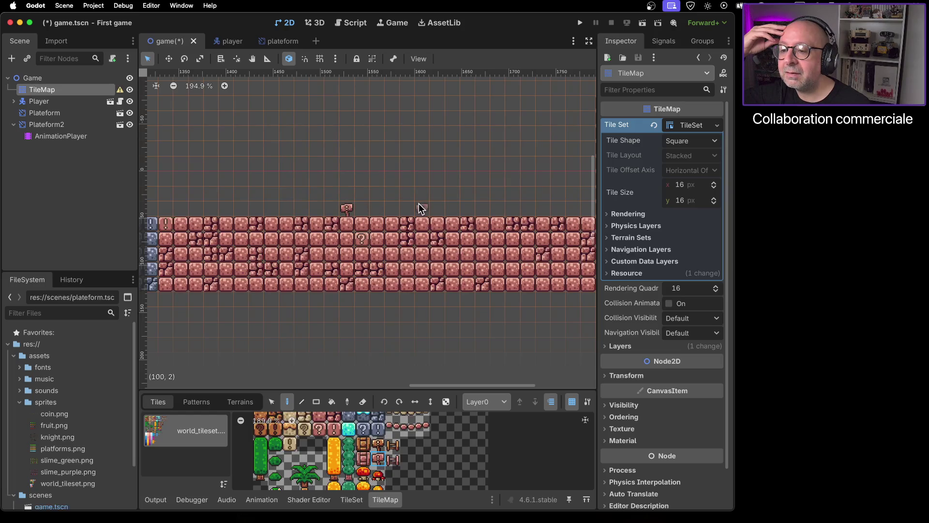
pyautogui.moveTo(489, 199); pyautogui.dragTo(336, 196)
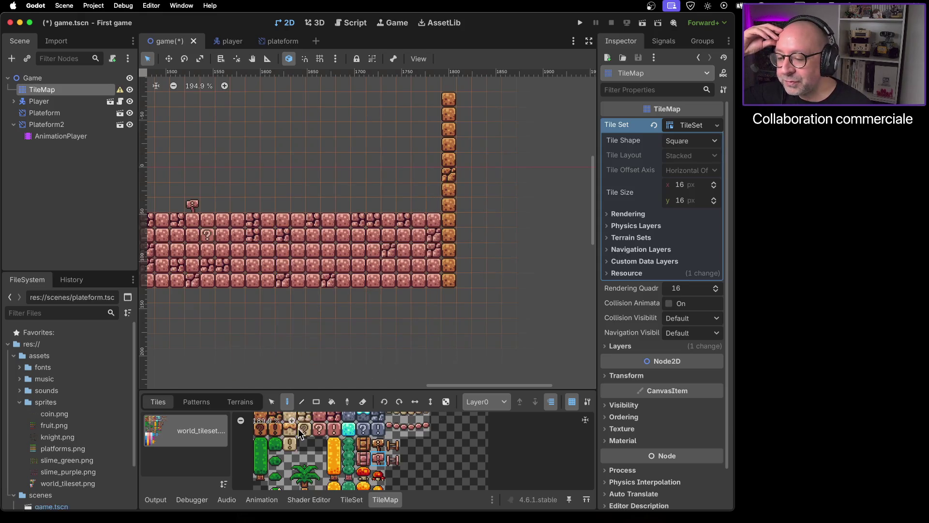
pyautogui.scroll(-3, 301, 432)
pyautogui.scroll(-2, 300, 430)
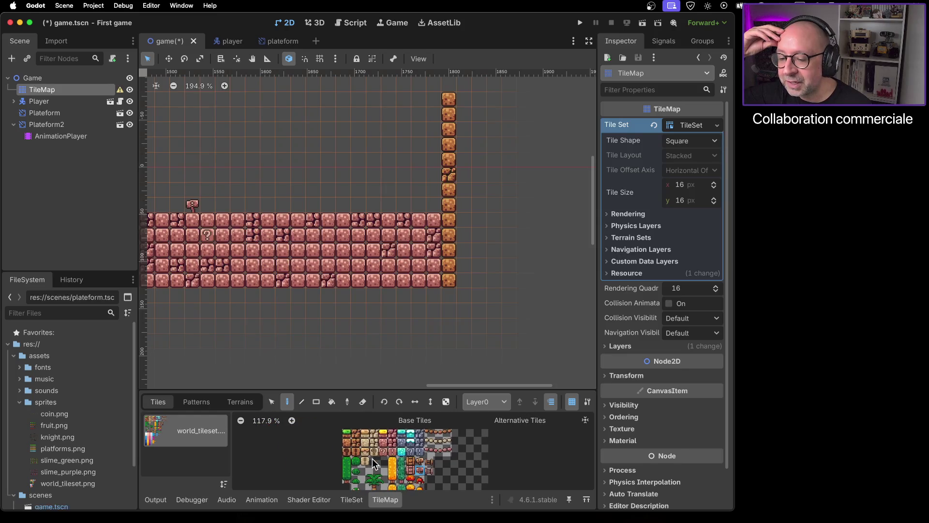
pyautogui.hscroll(-10, 449, 311)
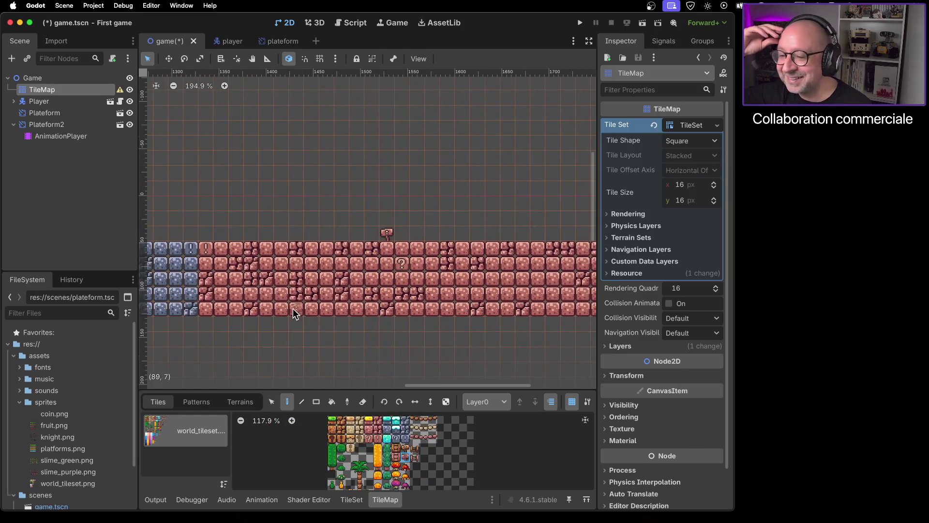
pyautogui.hscroll(-20, 467, 293)
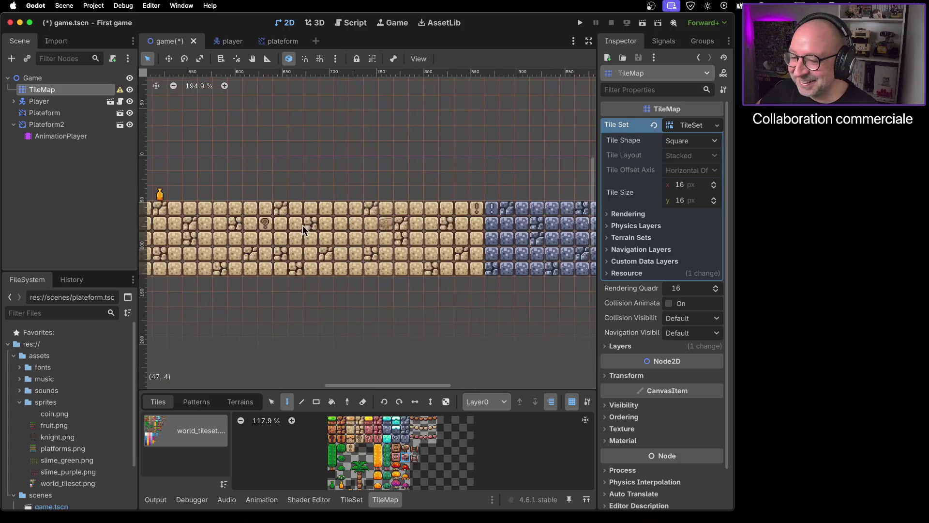
pyautogui.hscroll(-3, 207, 240)
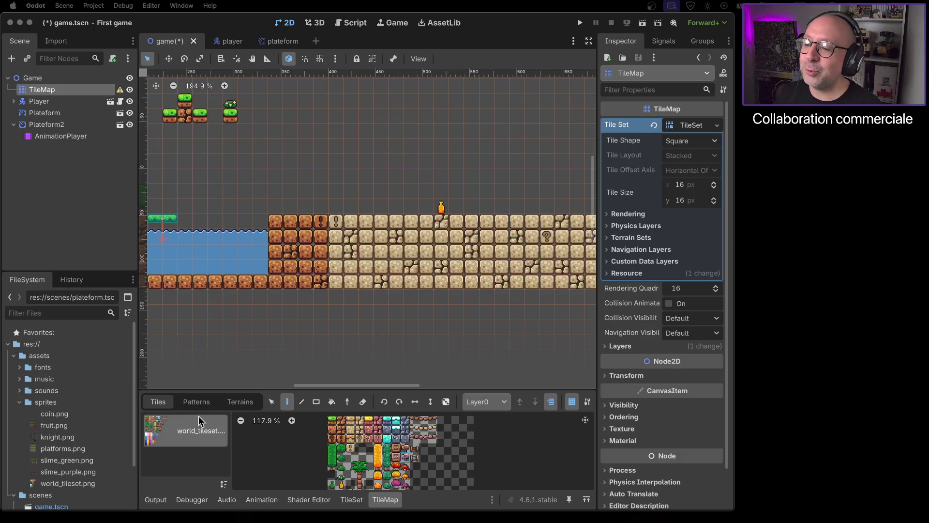
pyautogui.moveTo(245, 341)
pyautogui.mouseDown()
pyautogui.moveTo(434, 343)
pyautogui.moveTo(443, 357)
pyautogui.mouseUp()
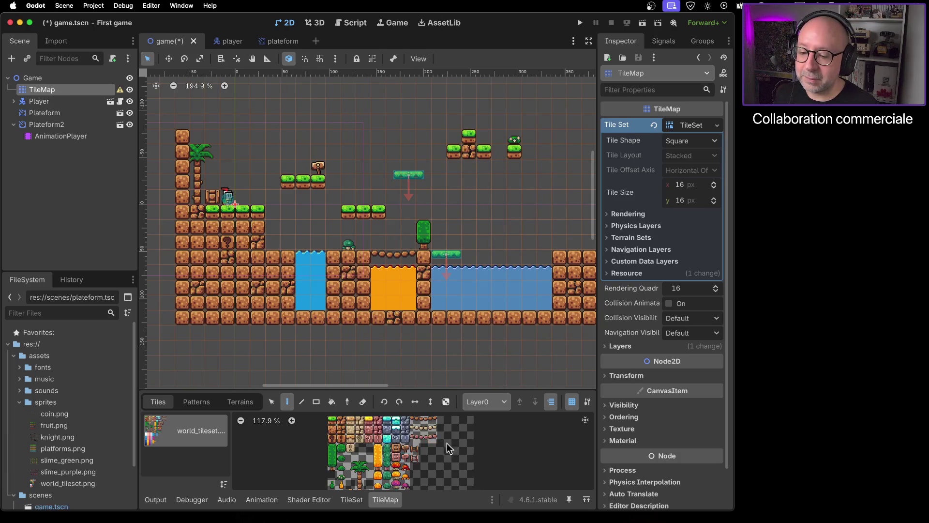
# Step: Paint an orange bush tile onto the surface of the sandy ground
pyautogui.hscroll(6, 516, 195)
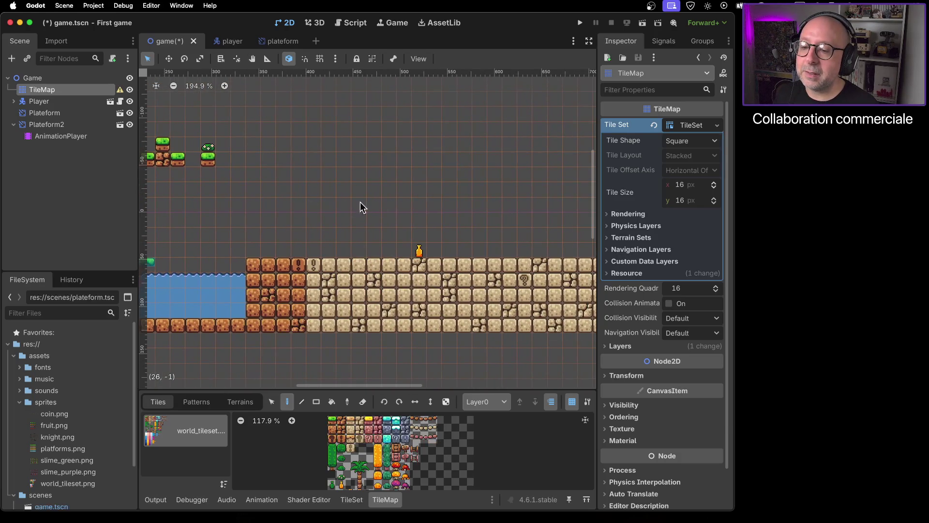
pyautogui.moveTo(482, 253)
pyautogui.mouseDown()
pyautogui.moveTo(303, 222)
pyautogui.moveTo(385, 217)
pyautogui.mouseUp()
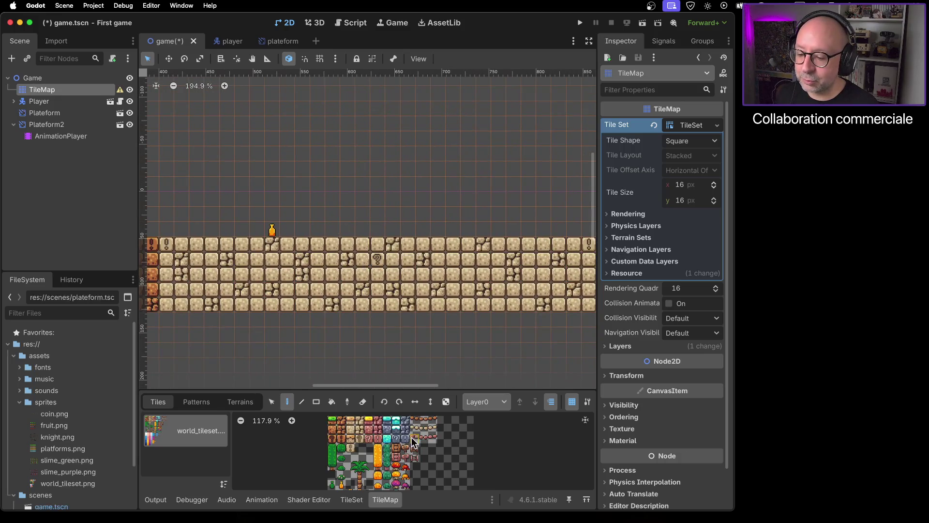
pyautogui.scroll(1, 392, 489)
pyautogui.scroll(14, 392, 489)
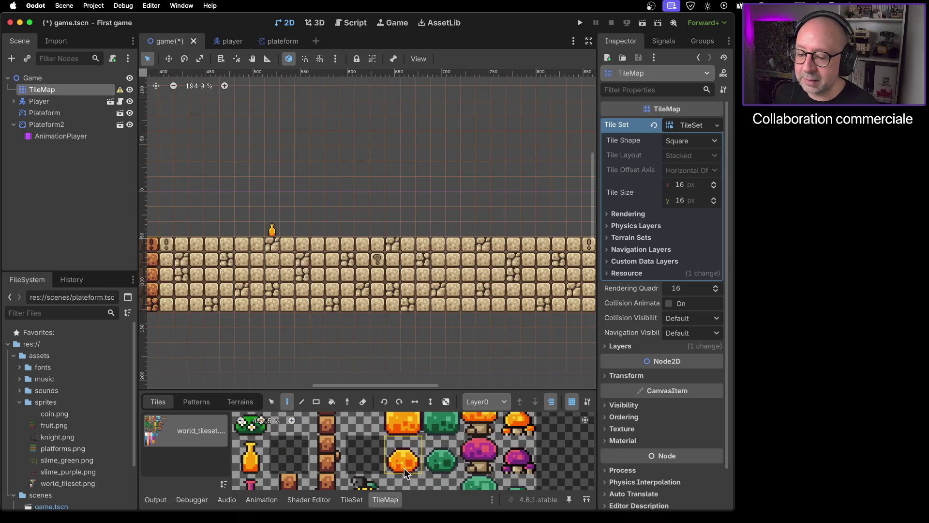
pyautogui.click(401, 461)
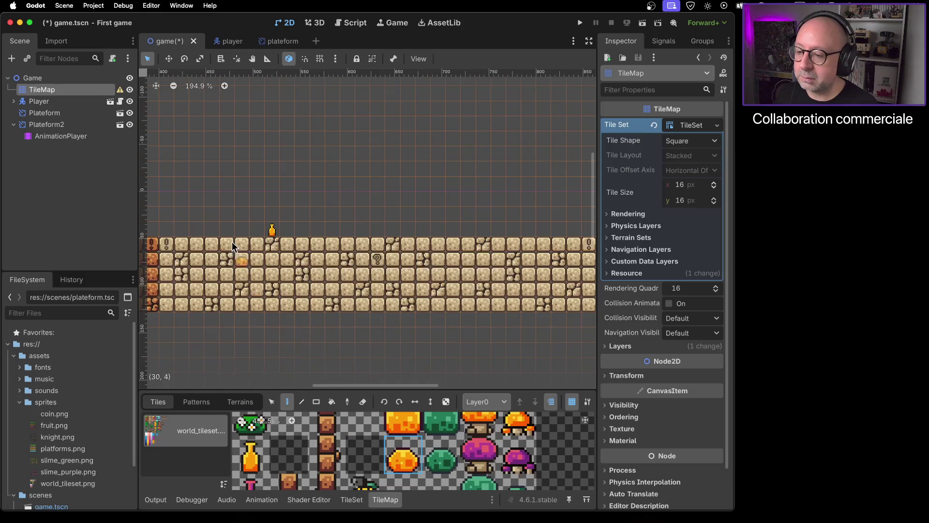
pyautogui.hscroll(-5, 305, 223)
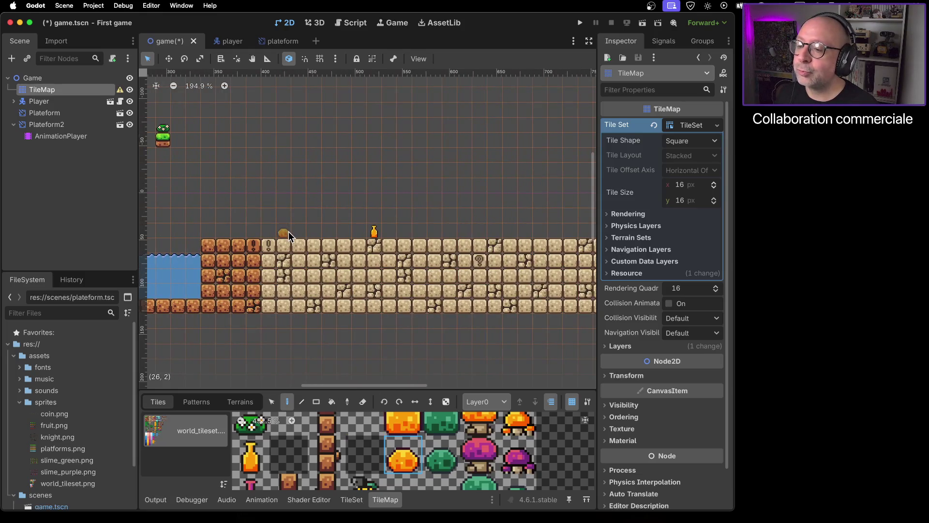
pyautogui.click(301, 231)
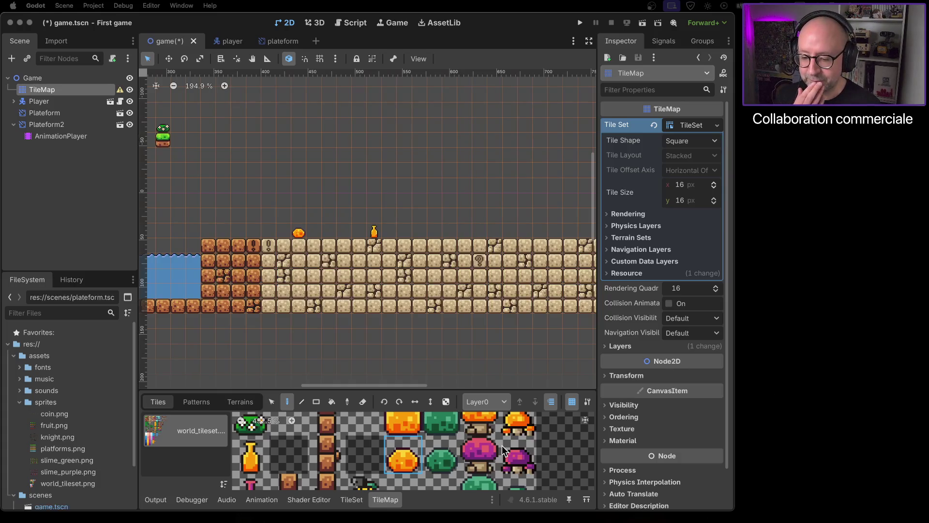
# Step: Place an orange mushroom tile on the ground
pyautogui.click(517, 424)
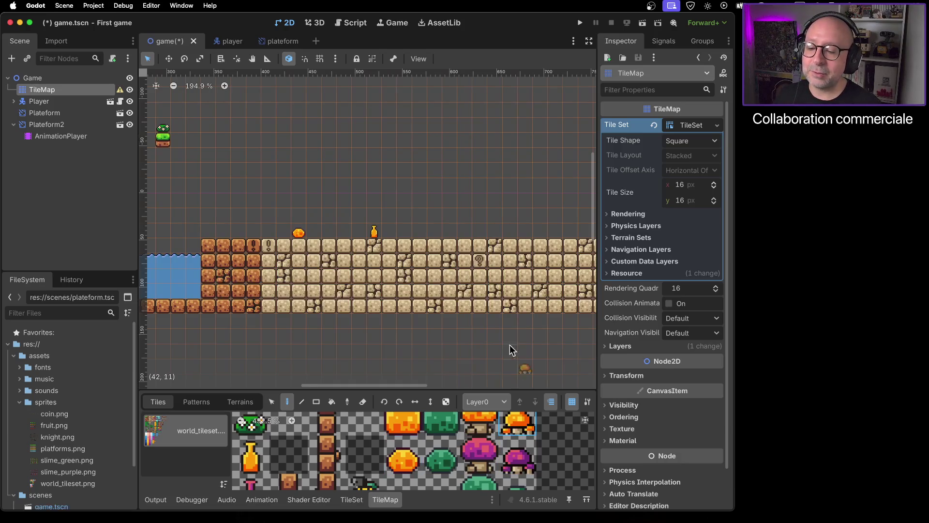
pyautogui.click(435, 234)
pyautogui.scroll(-4, 459, 440)
pyautogui.scroll(3, 436, 445)
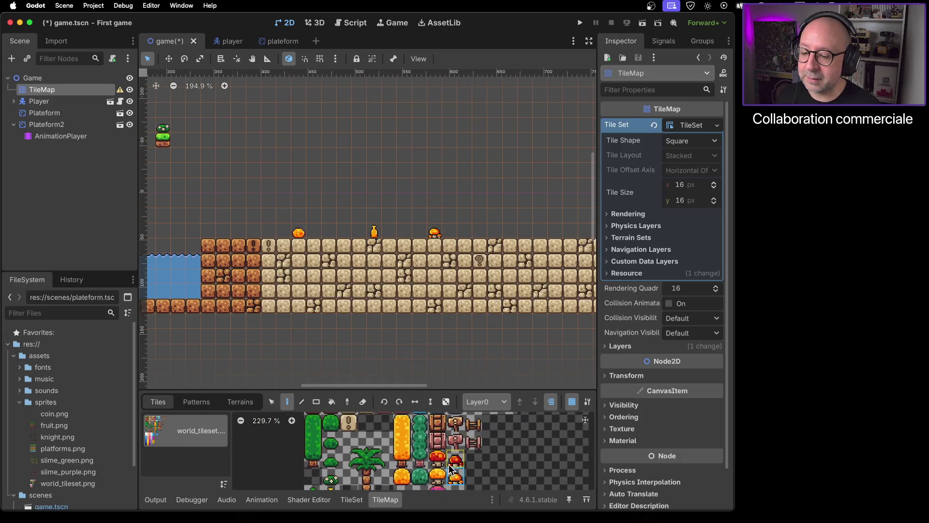
# Step: Build three capped orange pillars side by side on the ground
pyautogui.click(409, 455)
pyautogui.click(467, 234)
pyautogui.click(403, 422)
pyautogui.click(466, 218)
pyautogui.click(403, 455)
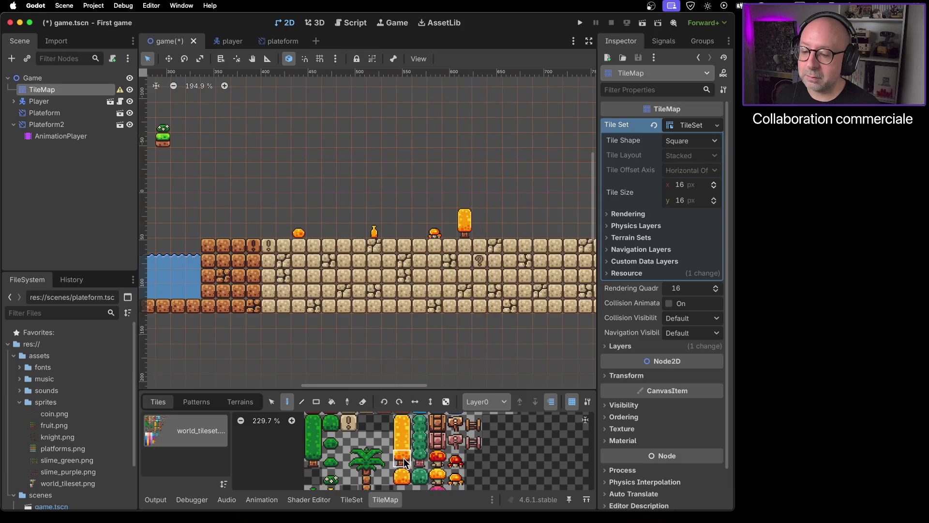
pyautogui.click(482, 230)
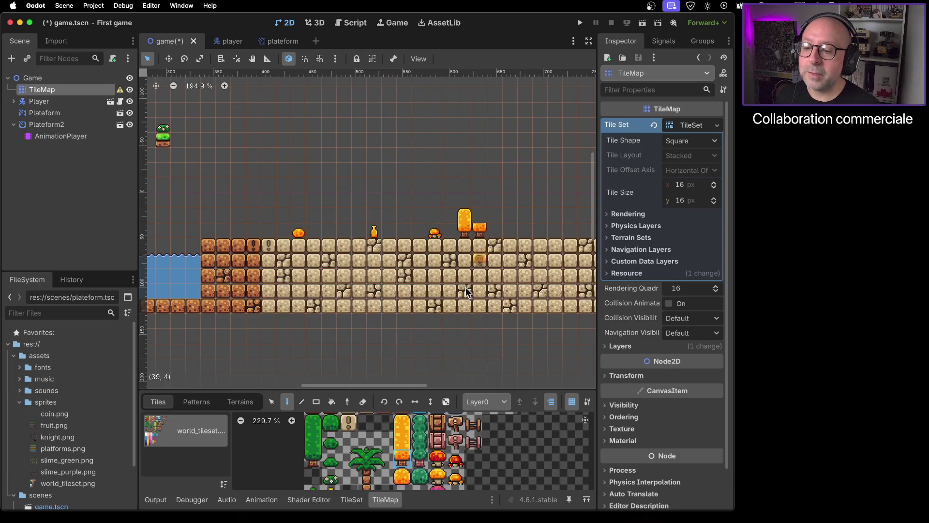
pyautogui.click(402, 422)
pyautogui.click(485, 219)
pyautogui.click(402, 455)
pyautogui.click(495, 229)
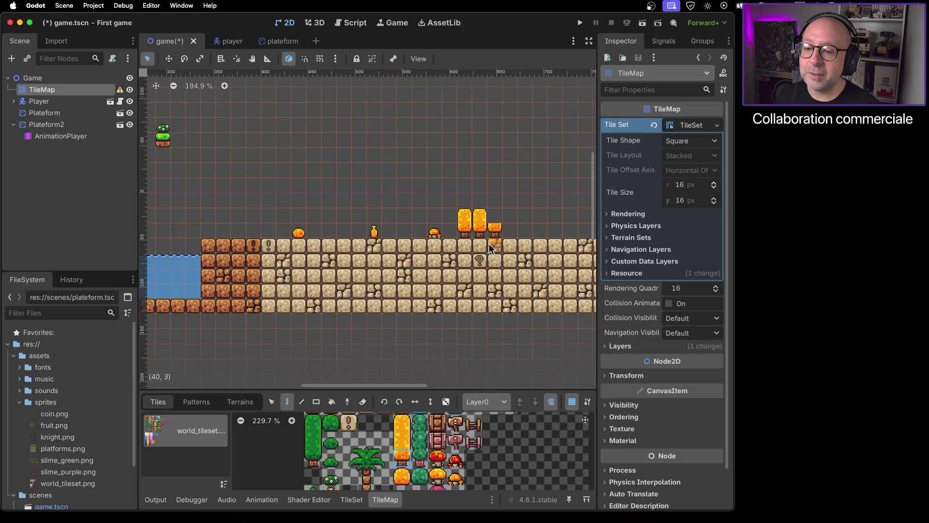
pyautogui.click(402, 423)
pyautogui.click(501, 218)
pyautogui.click(402, 422)
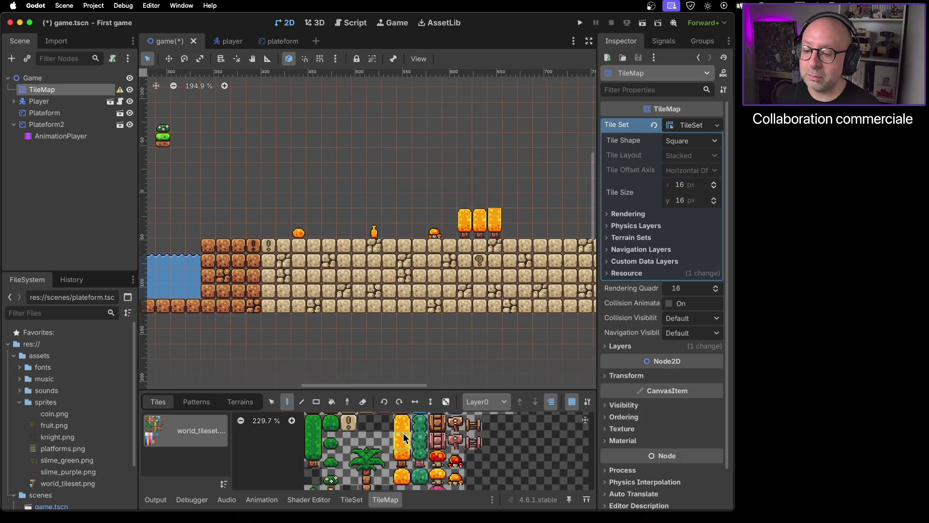
# Step: Raise the third pillar, then add a tall fourth pillar and a short fifth one
pyautogui.click(495, 202)
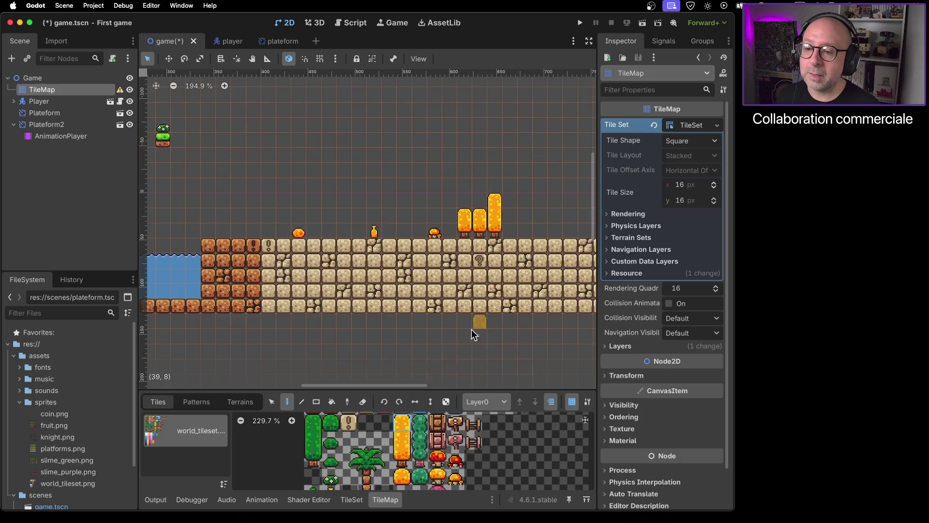
pyautogui.click(402, 454)
pyautogui.click(402, 454)
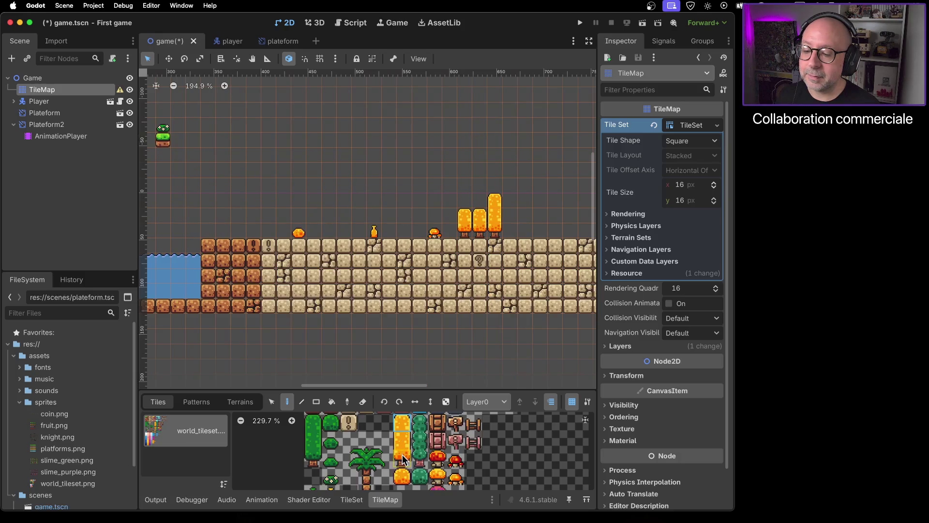
pyautogui.click(510, 230)
pyautogui.click(401, 435)
pyautogui.click(510, 215)
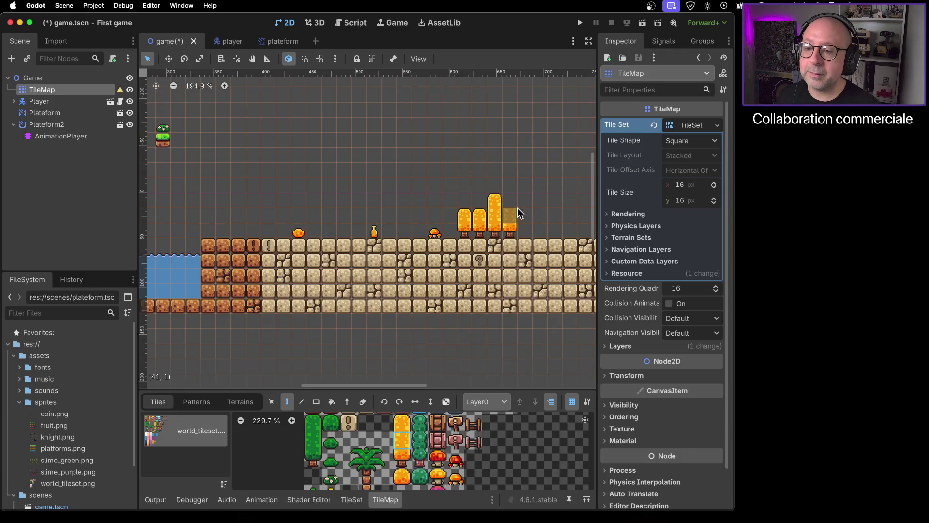
pyautogui.click(402, 422)
pyautogui.click(510, 187)
pyautogui.click(401, 455)
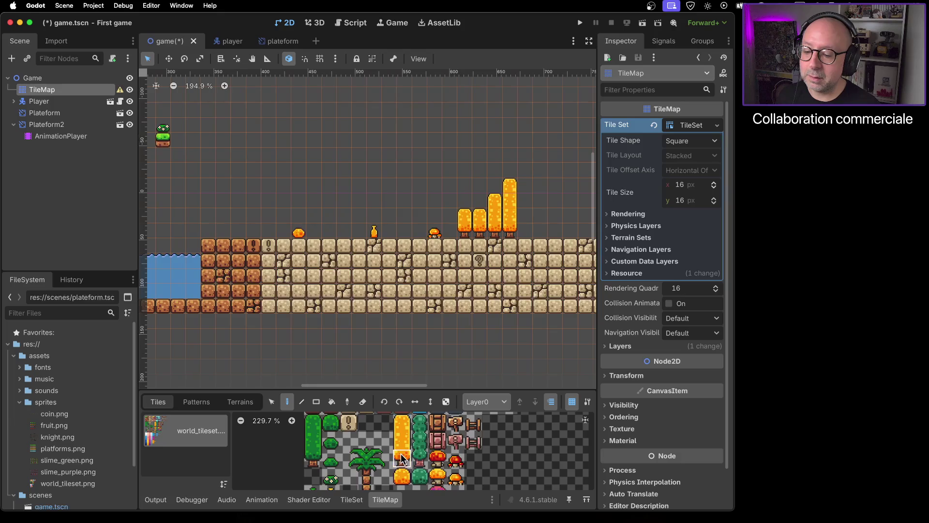
pyautogui.click(525, 227)
pyautogui.click(403, 422)
pyautogui.click(525, 216)
pyautogui.hscroll(5, 541, 285)
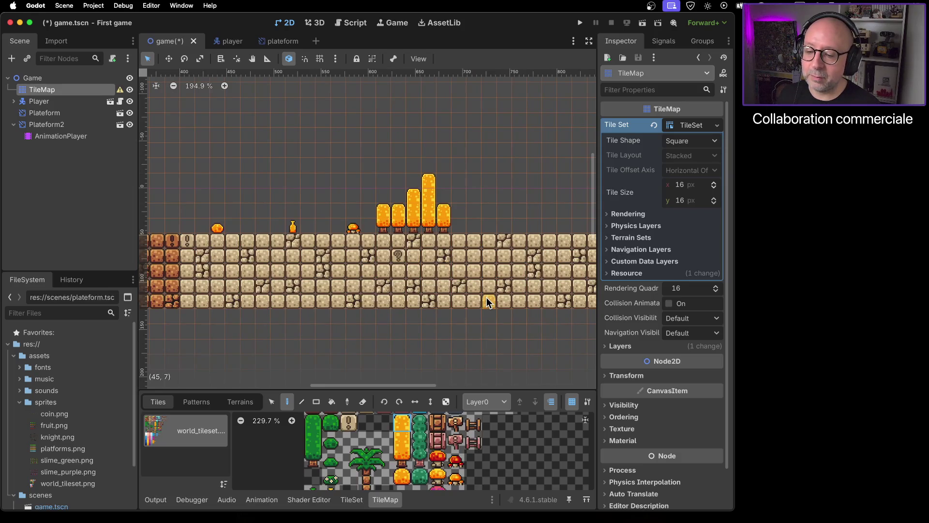
pyautogui.hscroll(15, 489, 291)
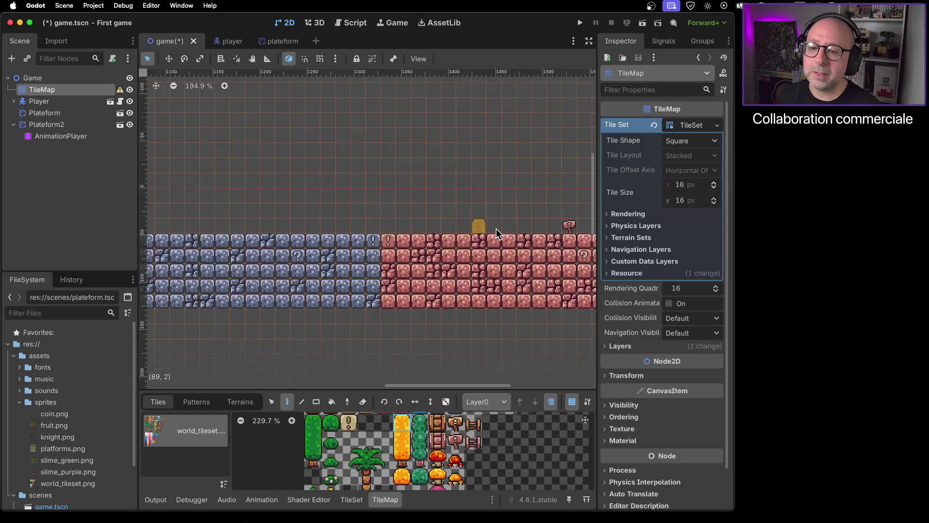
pyautogui.scroll(6, 414, 225)
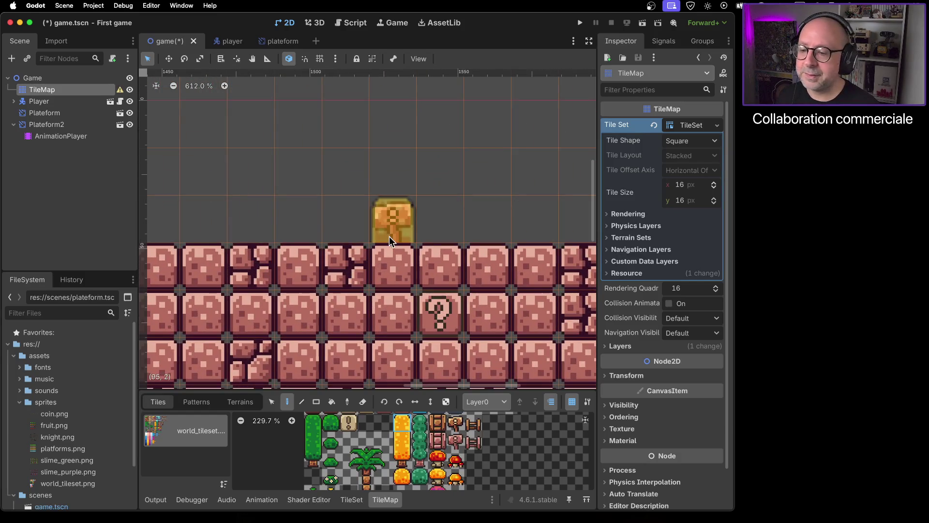
pyautogui.scroll(-7, 389, 236)
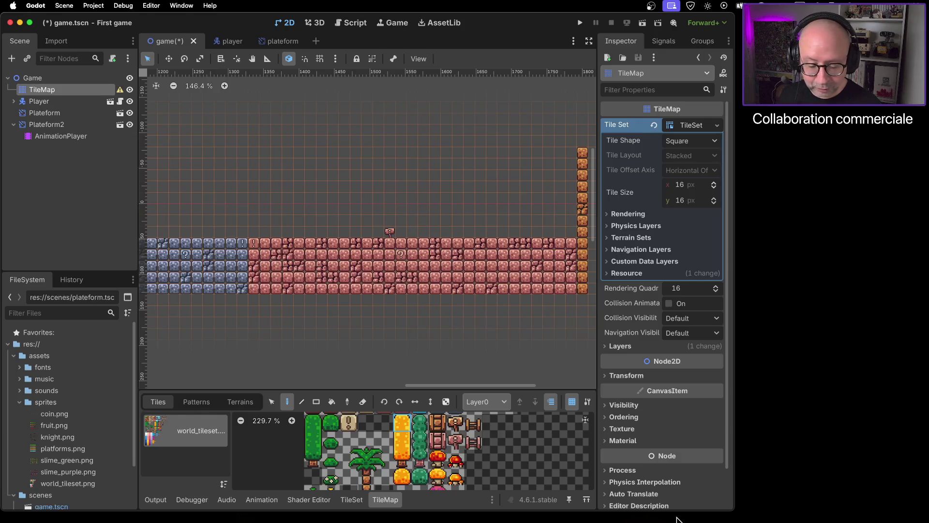
pyautogui.moveTo(589, 521)
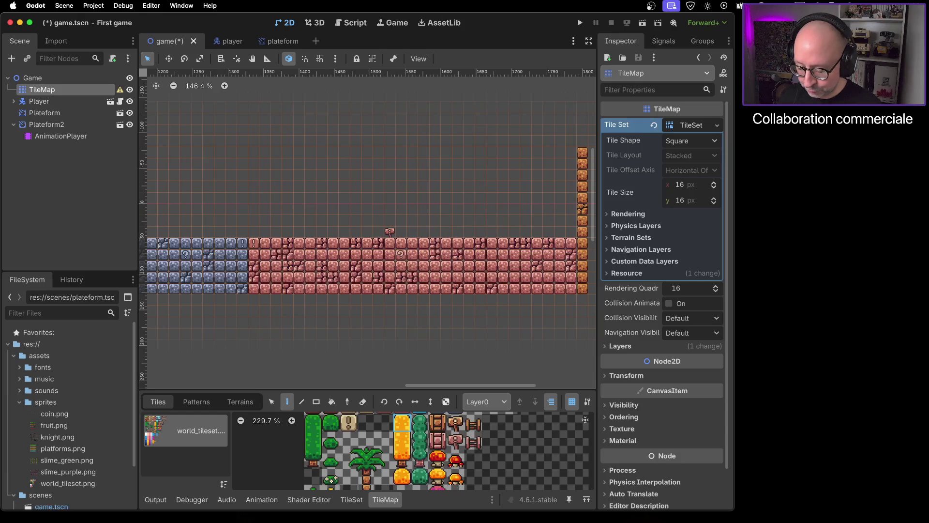
# Step: Load the saved Pause café Linux event link in a new Firefox tab
pyautogui.press('super+Tab')
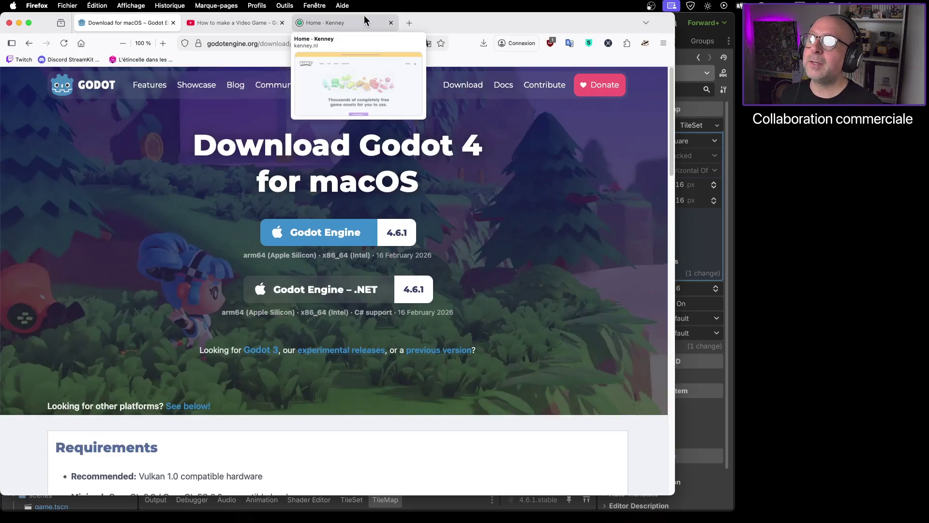
pyautogui.click(404, 23)
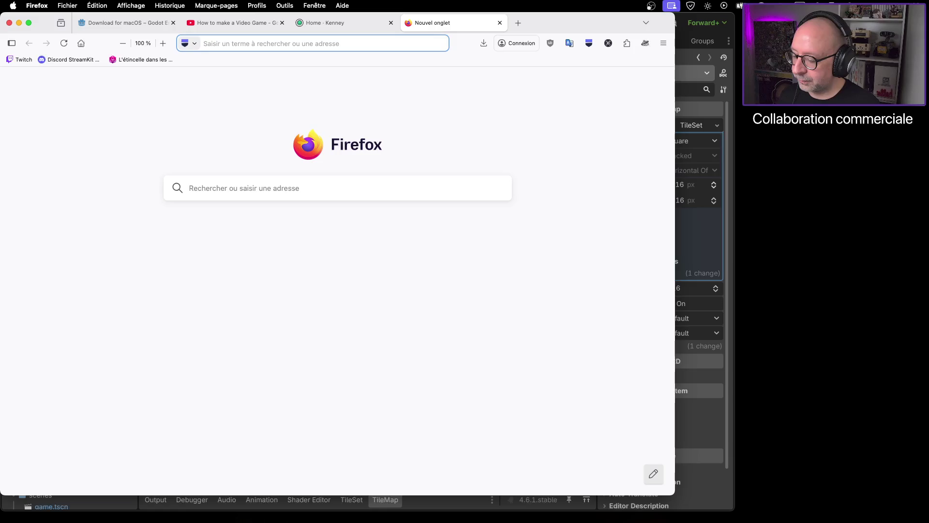
pyautogui.moveTo(741, 150); pyautogui.dragTo(194, 282)
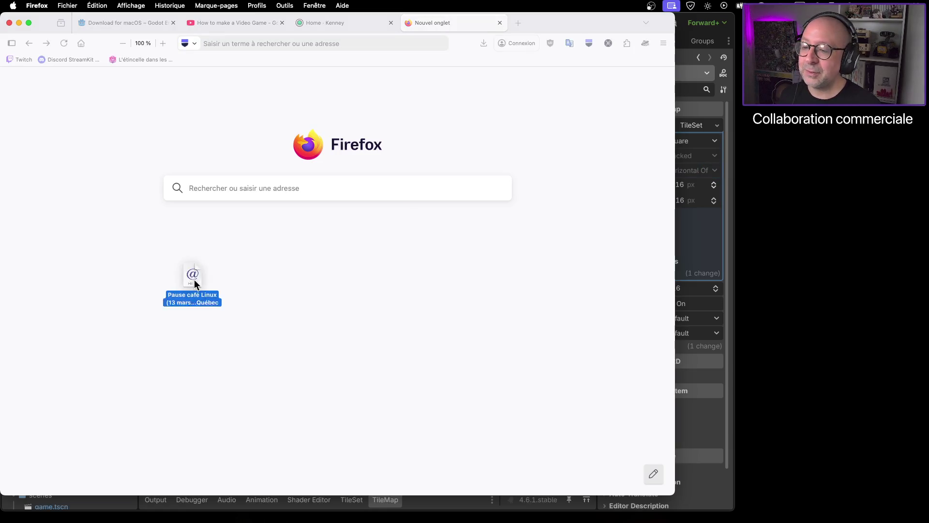
pyautogui.moveTo(256, 270); pyautogui.dragTo(268, 267)
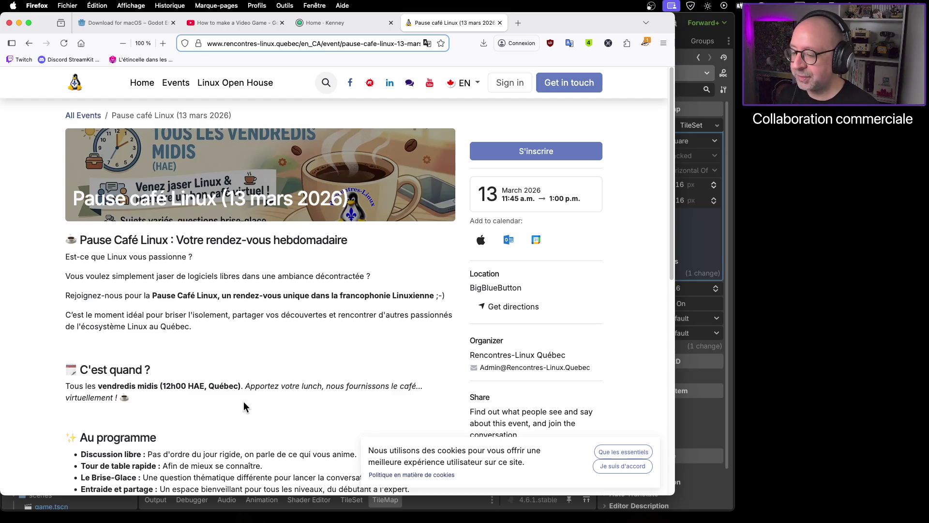
# Step: Keep only essential cookies and read through the 13 mars 2026 event page
pyautogui.scroll(-3, 228, 393)
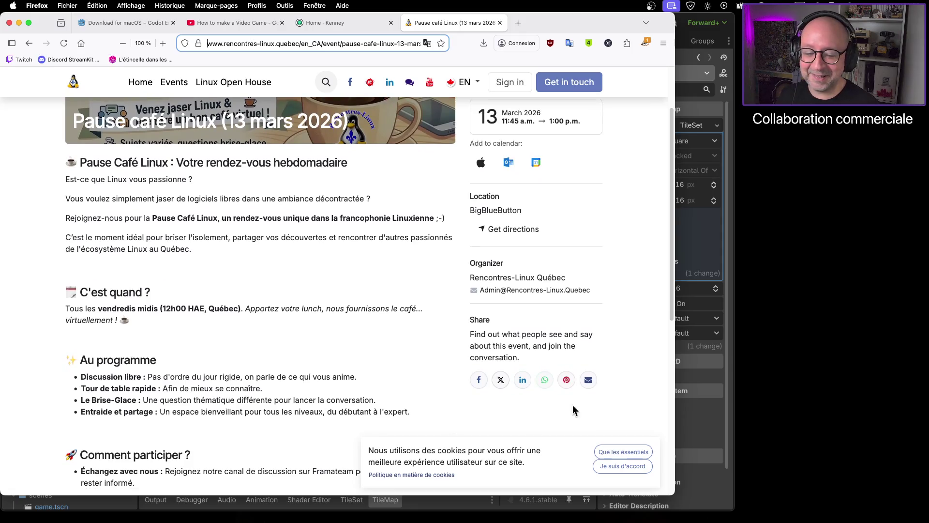
pyautogui.click(627, 453)
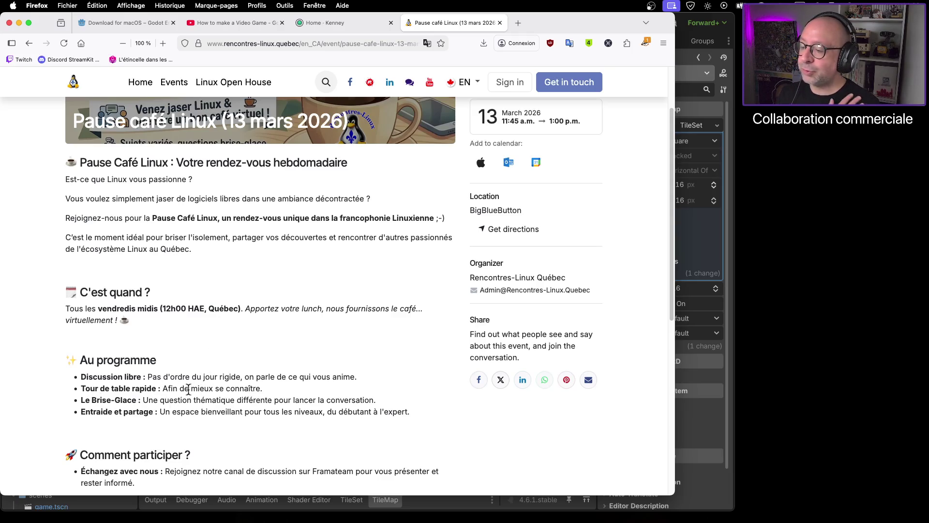
pyautogui.scroll(-5, 228, 409)
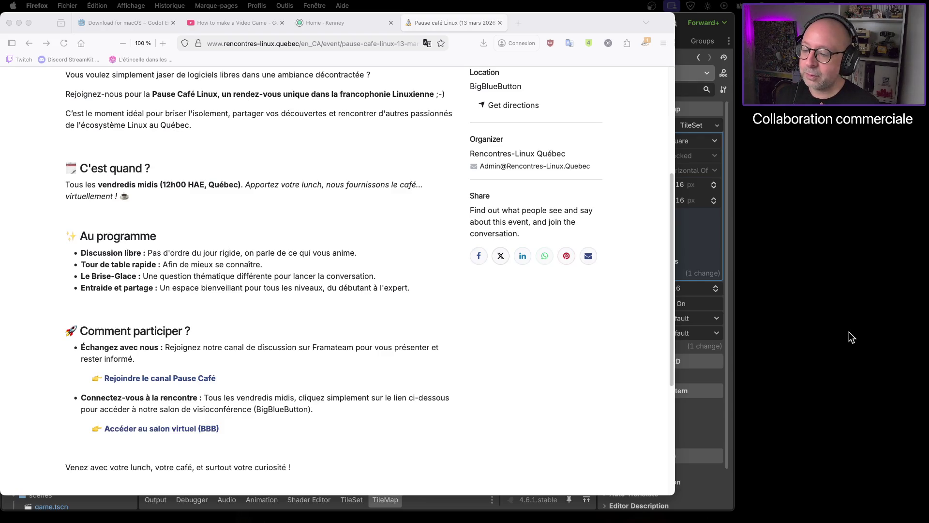
pyautogui.scroll(10, 310, 381)
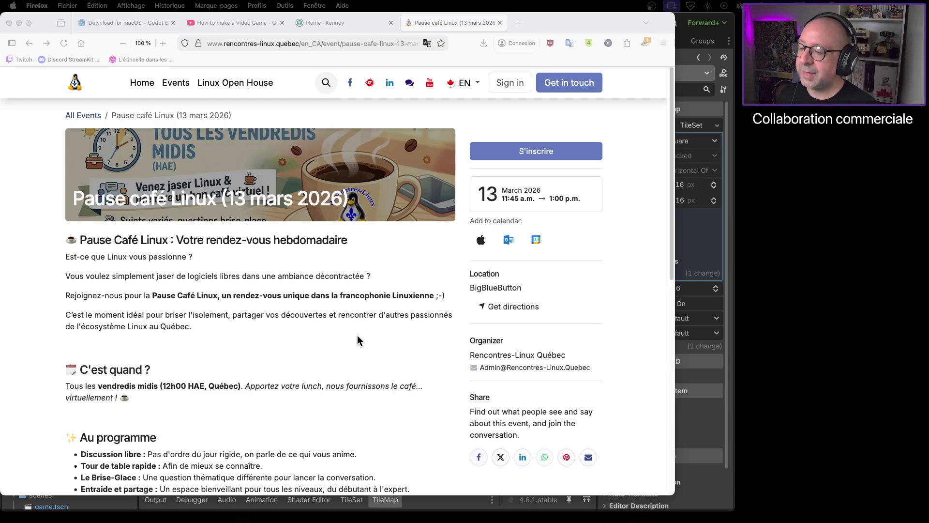
pyautogui.scroll(-1, 351, 338)
pyautogui.scroll(1, 351, 341)
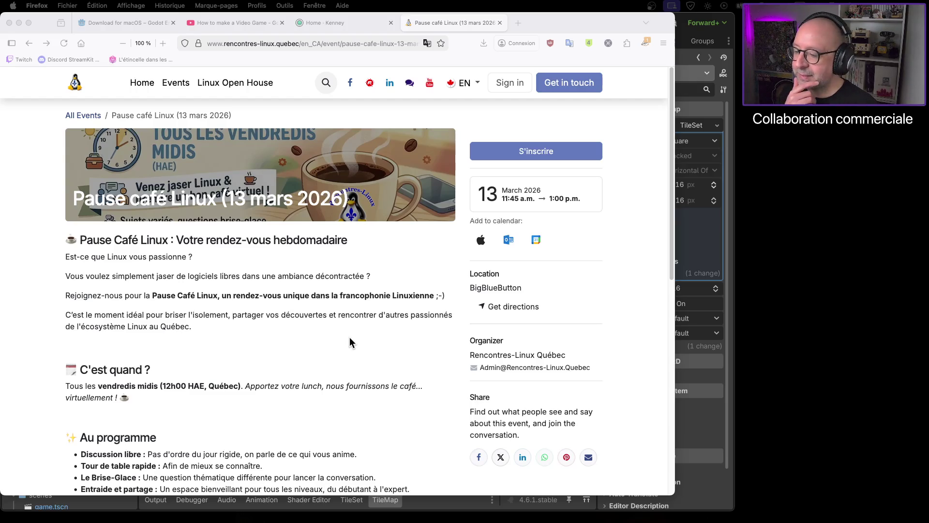
pyautogui.scroll(-2, 330, 338)
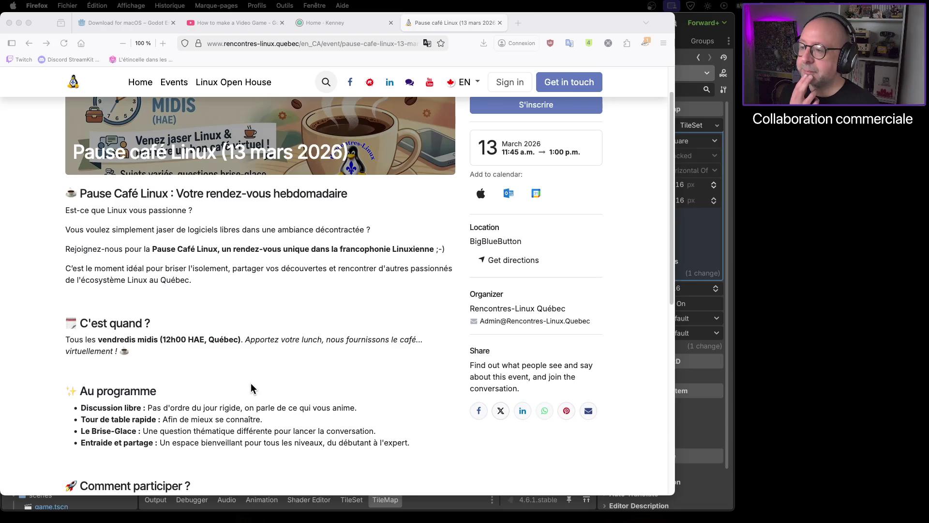
pyautogui.scroll(2, 245, 387)
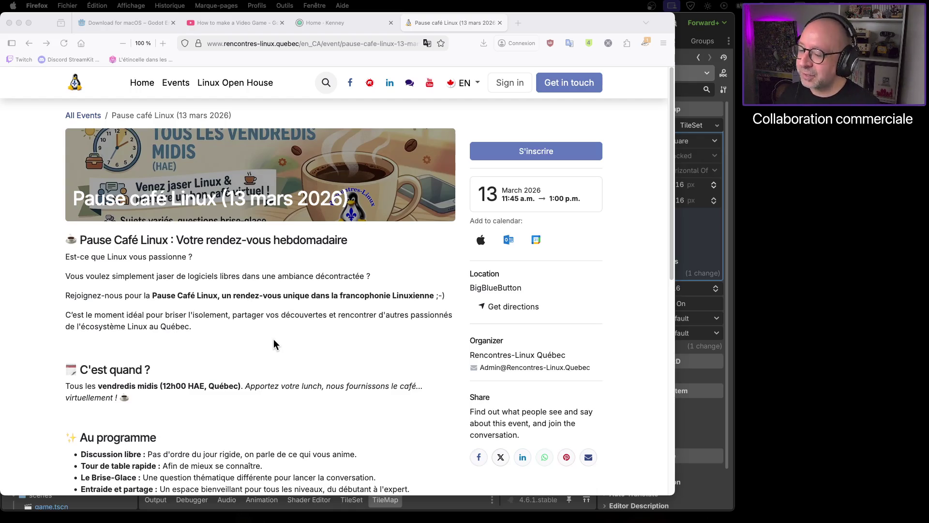
pyautogui.scroll(-1, 273, 342)
pyautogui.scroll(-1, 272, 342)
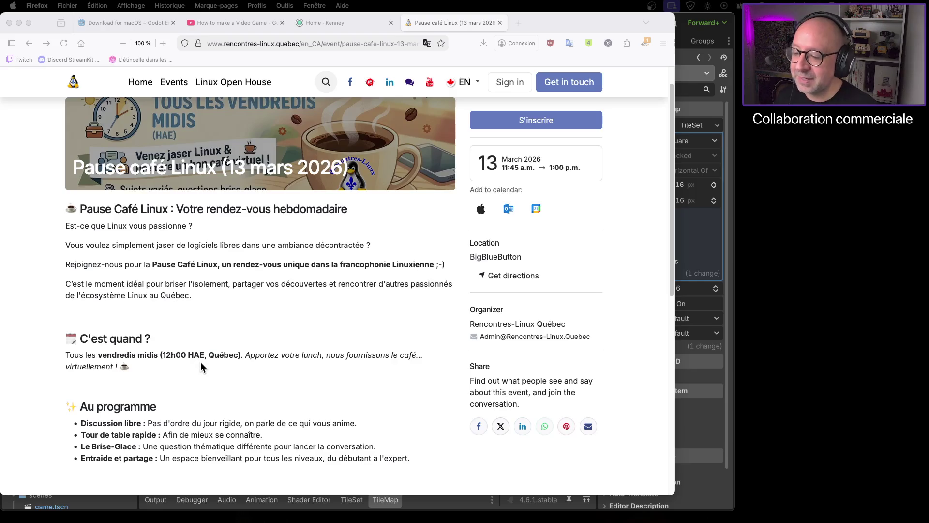
pyautogui.scroll(-4, 290, 393)
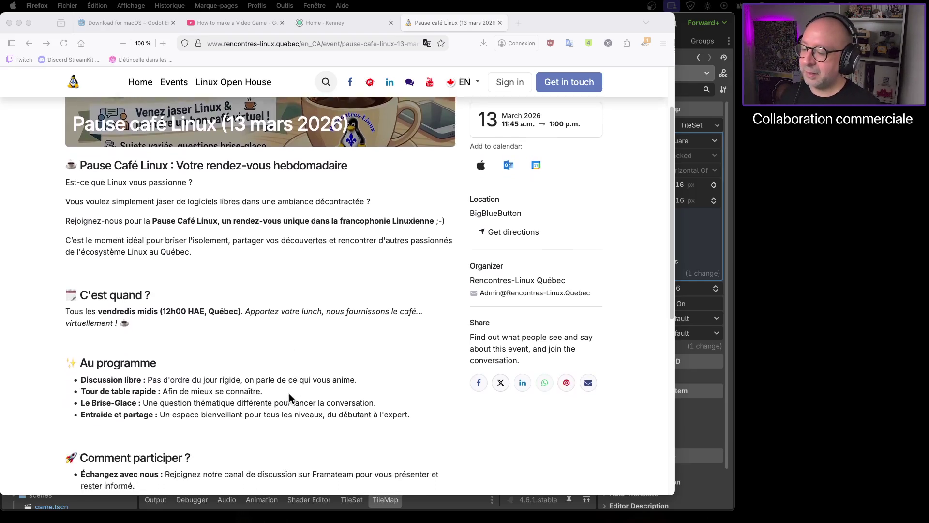
pyautogui.scroll(5, 253, 381)
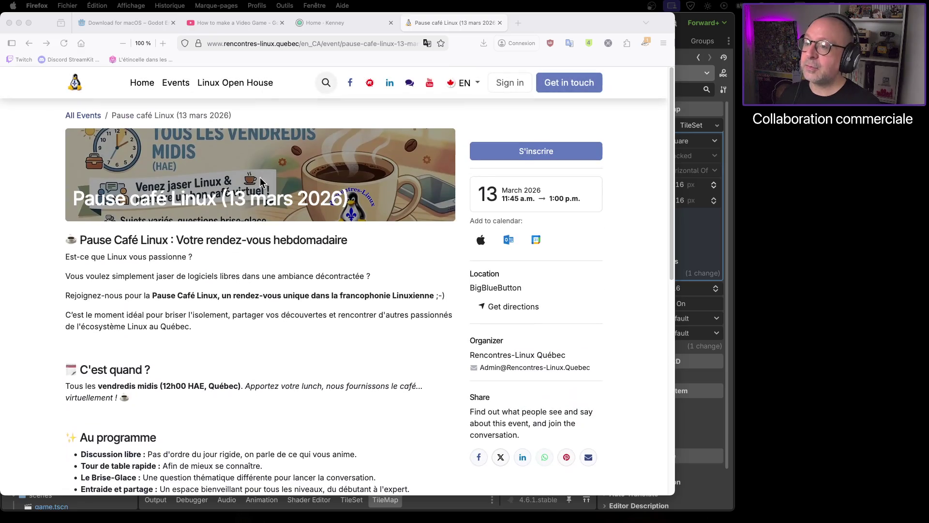
# Step: Select the event page's URL, check Discord, and return to the event page
pyautogui.click(340, 44)
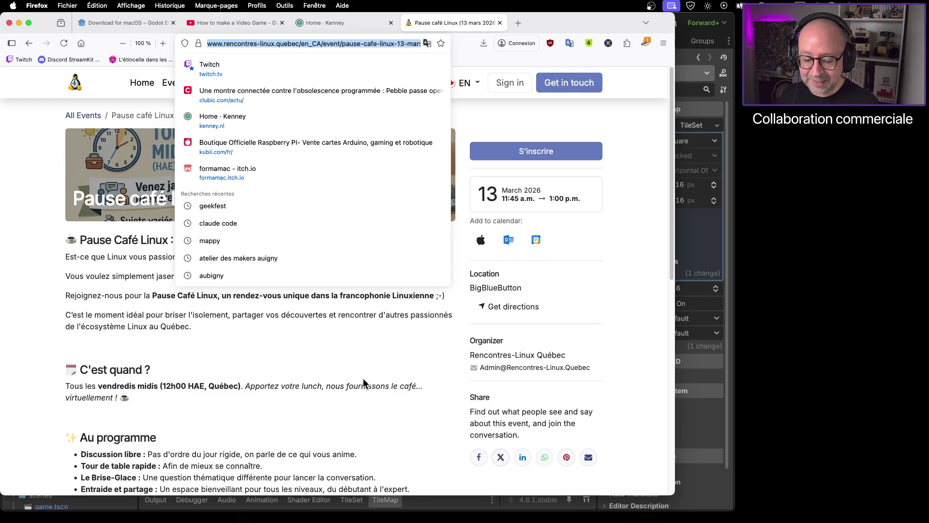
pyautogui.click(346, 376)
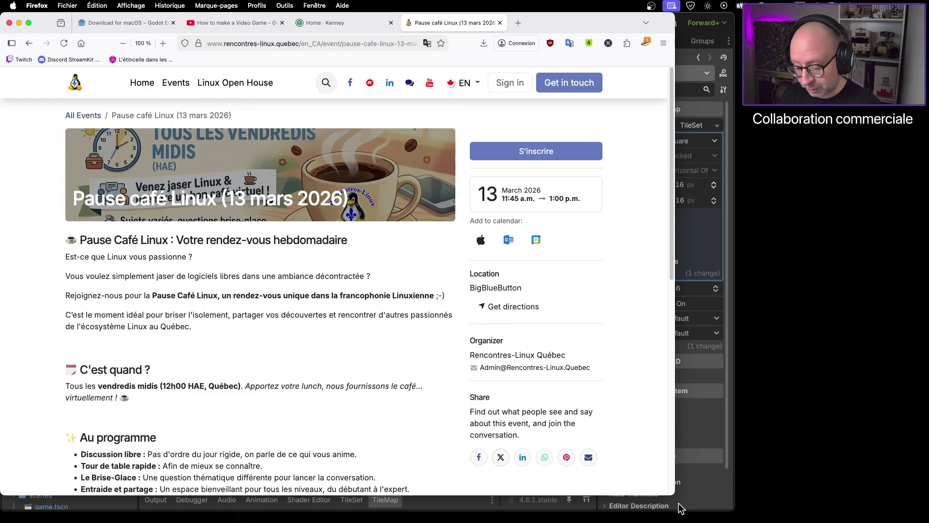
pyautogui.press('super+Tab')
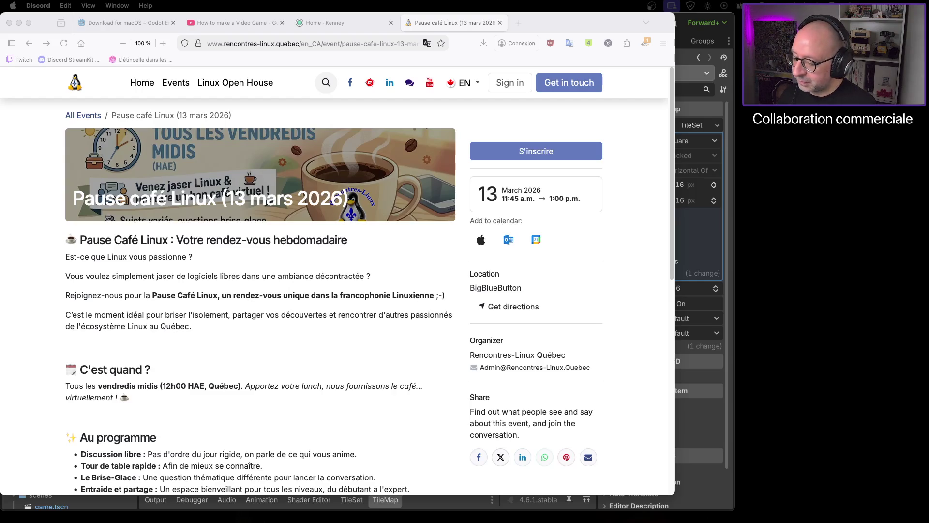
pyautogui.press('super+Tab')
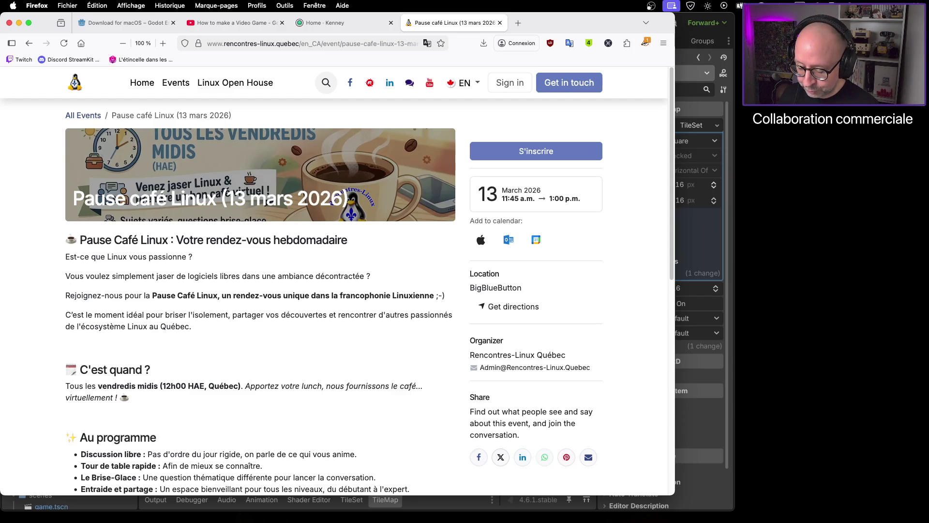
pyautogui.press('super+Tab')
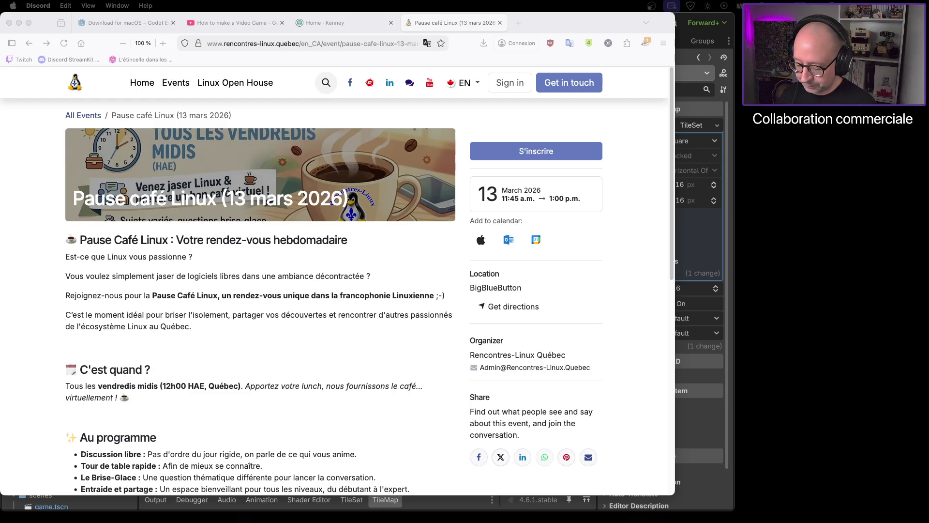
pyautogui.click(196, 268)
# Step: Select the 'Pause Café Linux' heading and copy the event page's address
pyautogui.moveTo(80, 240); pyautogui.dragTo(171, 240)
pyautogui.press('super+c')
pyautogui.press('super+Tab')
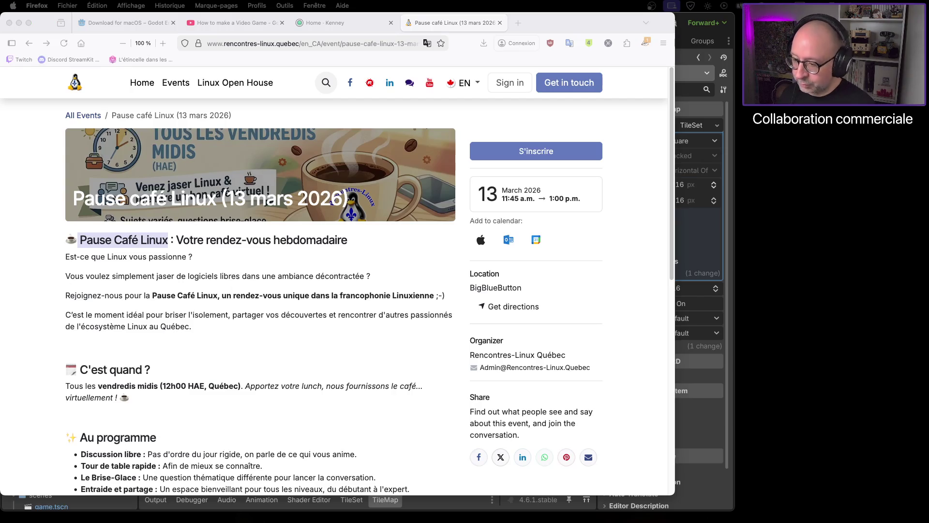
pyautogui.click(342, 43)
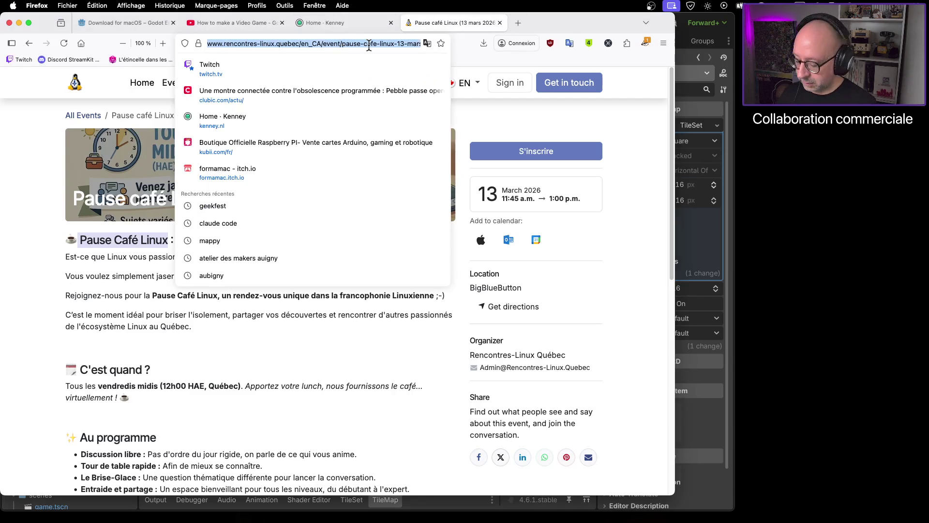
pyautogui.press('super+c')
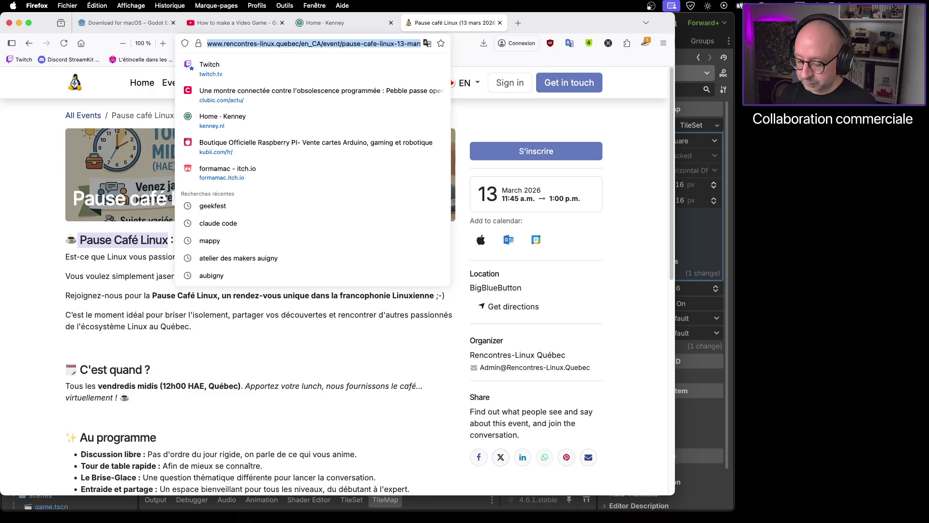
pyautogui.press('super+Tab')
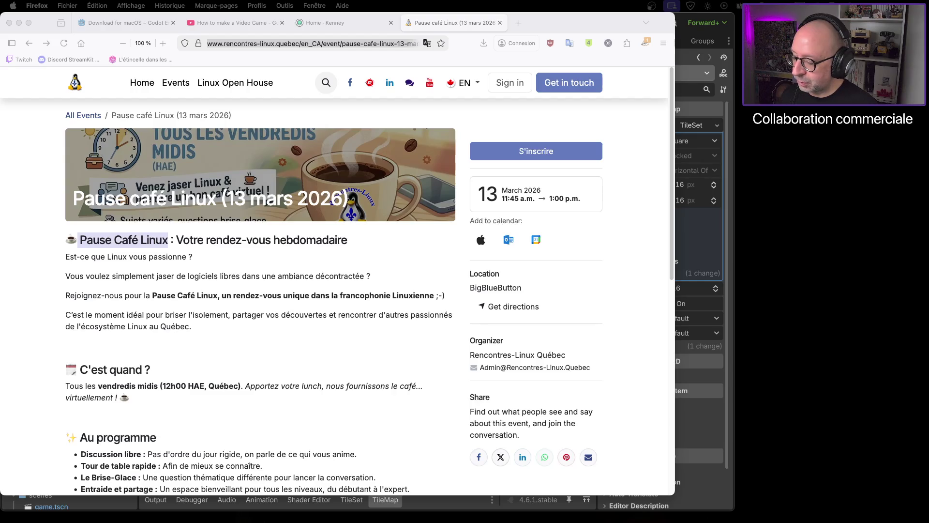
pyautogui.press('super+Tab')
pyautogui.press('super+Tab')
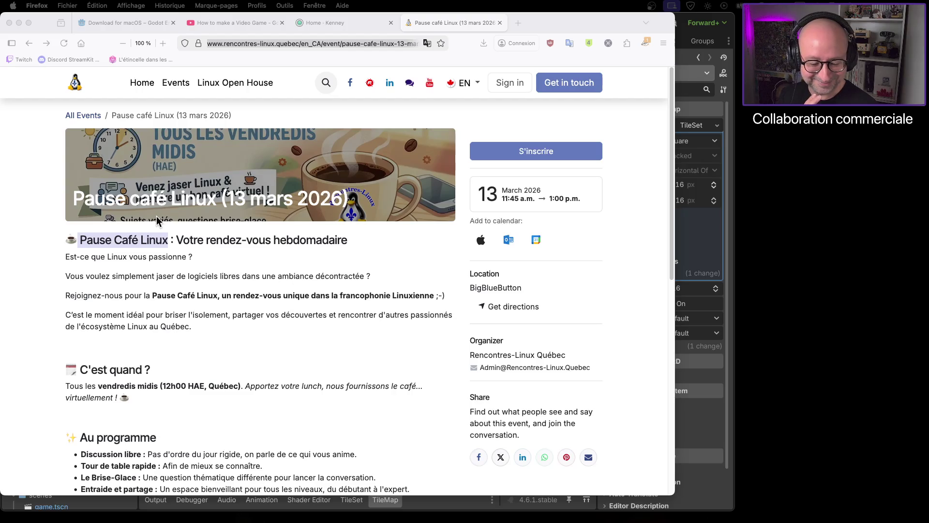
pyautogui.scroll(-3, 271, 370)
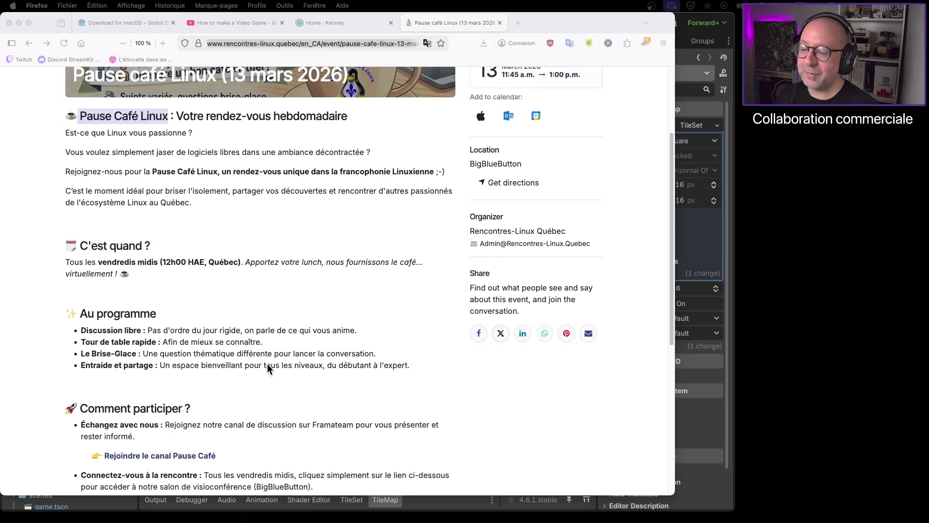
pyautogui.scroll(3, 278, 304)
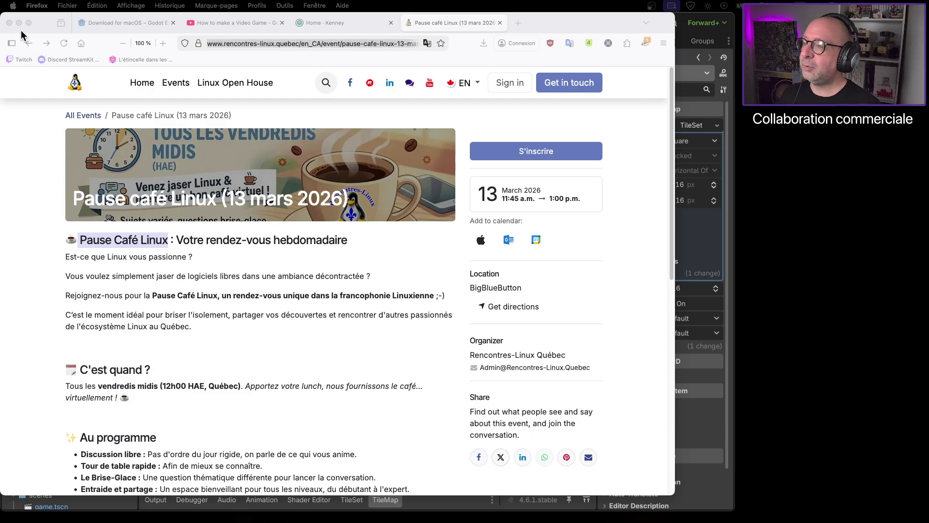
# Step: Close Firefox's Pause café Linux event tab and switch back to the Godot editor
pyautogui.click(500, 23)
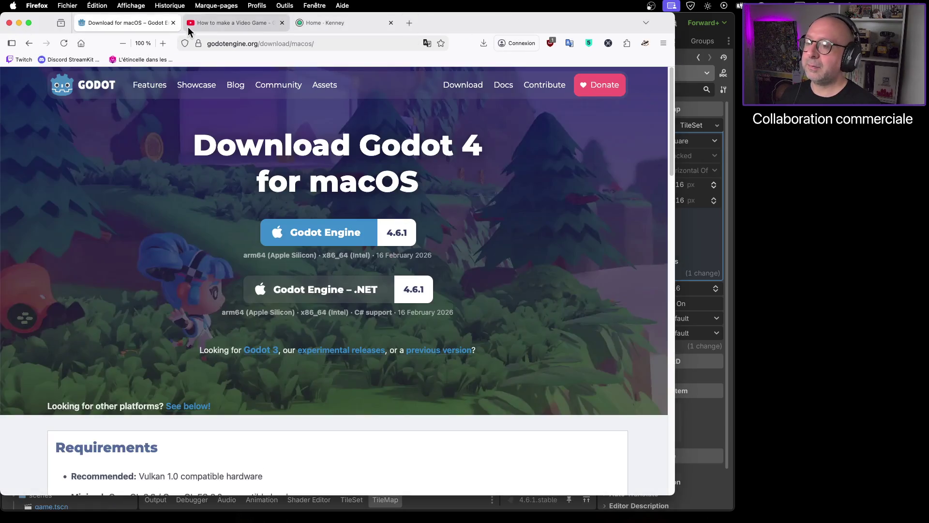
pyautogui.click(707, 22)
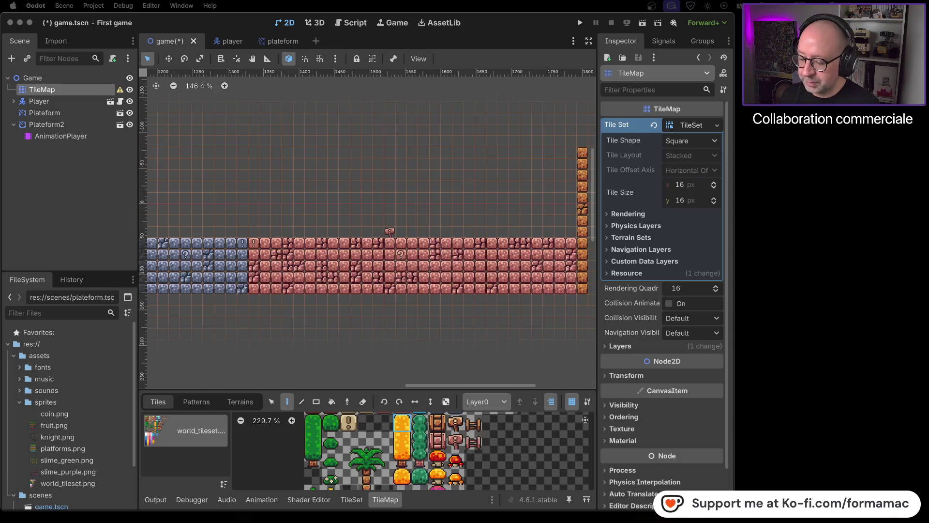
# Step: Shorten the Godot editor window, then bring Firefox's Godot download page forward and widen it
pyautogui.scroll(-2, 720, 482)
pyautogui.moveTo(733, 510); pyautogui.dragTo(730, 485)
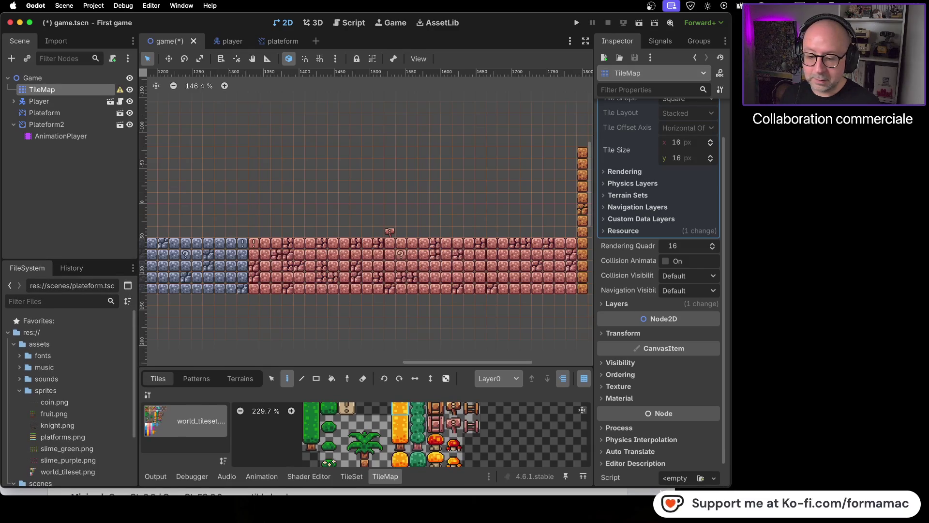
pyautogui.click(663, 492)
pyautogui.moveTo(675, 415); pyautogui.dragTo(719, 406)
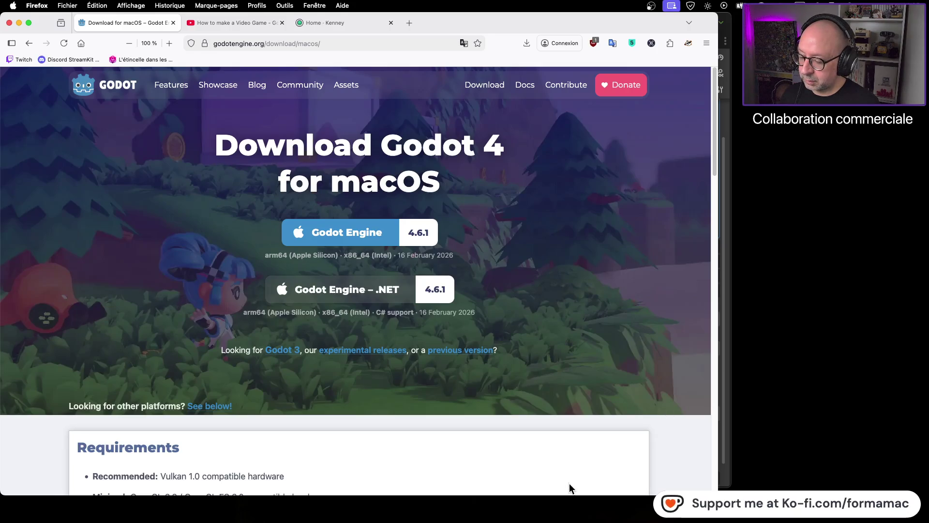
# Step: Shorten the Firefox window and switch back to Godot's game.tscn editor with Cmd+Tab
pyautogui.moveTo(569, 497); pyautogui.dragTo(570, 487)
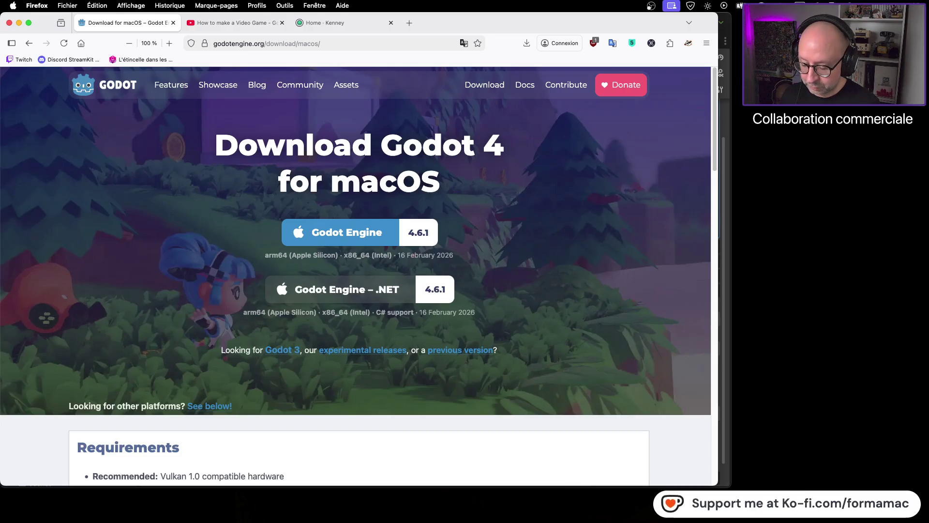
pyautogui.press('super+Tab')
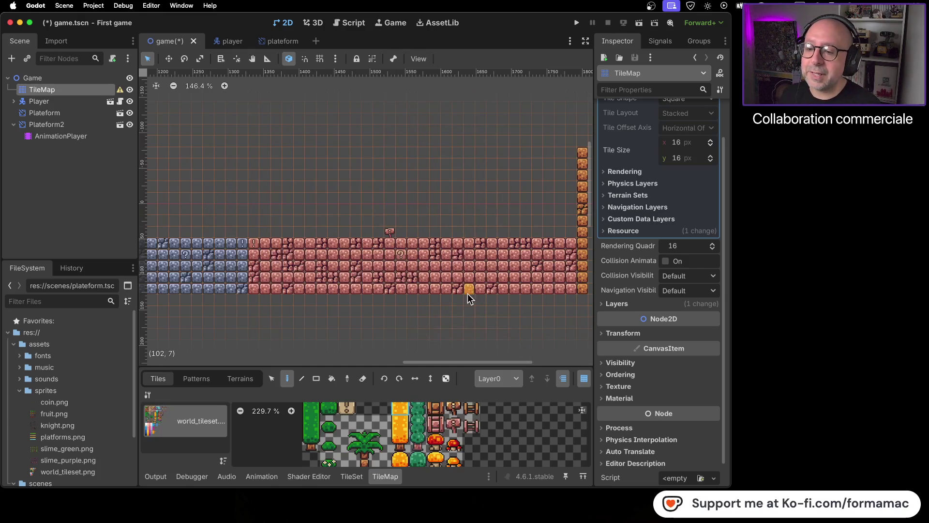
# Step: Pick yellow platform tile (4, 0) from the TileMap atlas and paint four tiles beyond the fire columns
pyautogui.hscroll(-10, 475, 220)
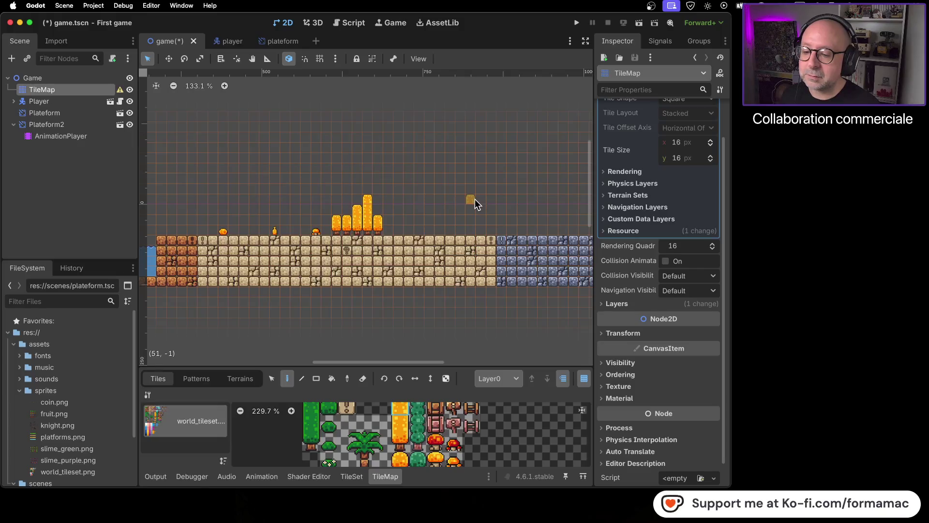
pyautogui.scroll(-2, 441, 433)
pyautogui.scroll(-2, 441, 433)
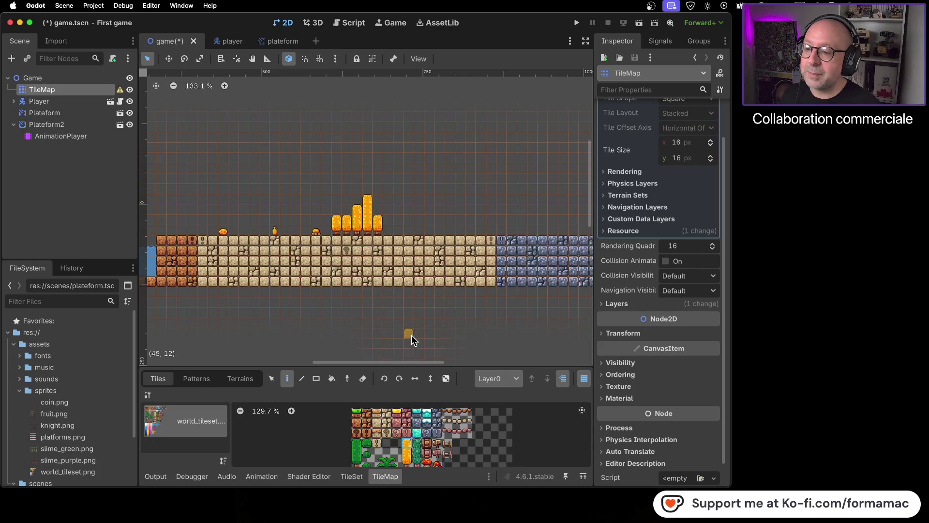
pyautogui.click(397, 416)
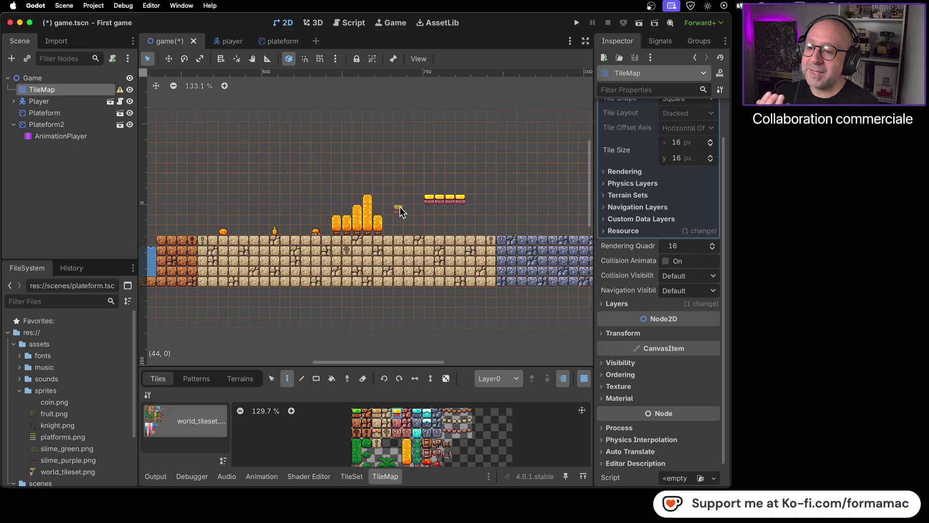
pyautogui.hscroll(-10, 265, 193)
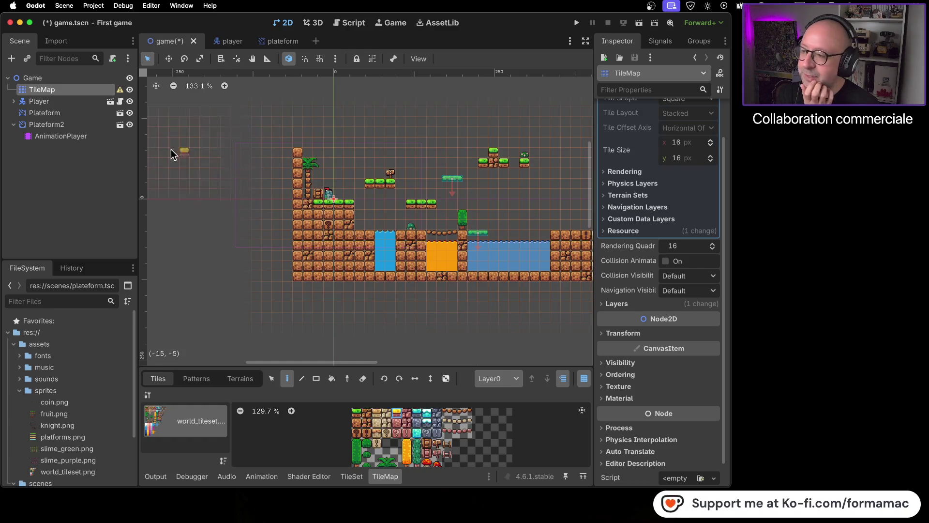
# Step: Duplicate the Plateform2 node in the Scene dock to create Plateform3
pyautogui.click(82, 124)
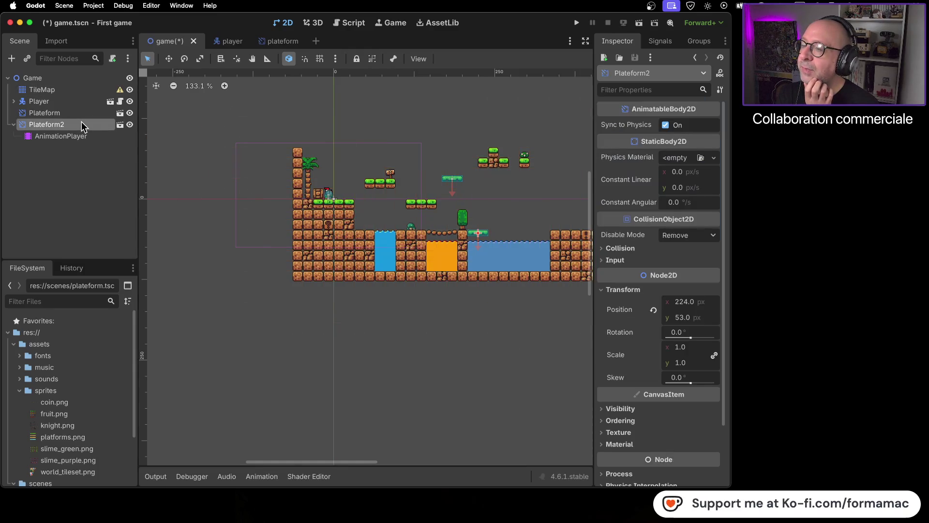
pyautogui.rightClick(82, 124)
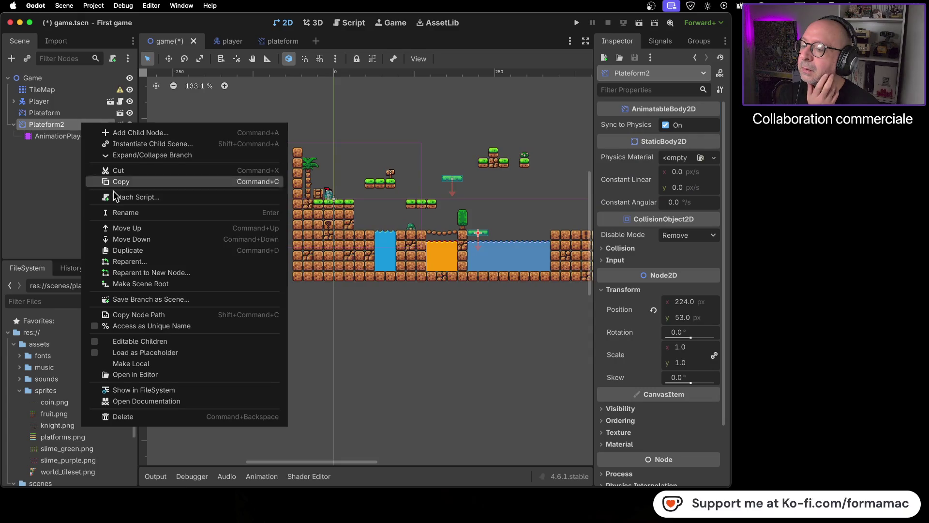
pyautogui.click(140, 251)
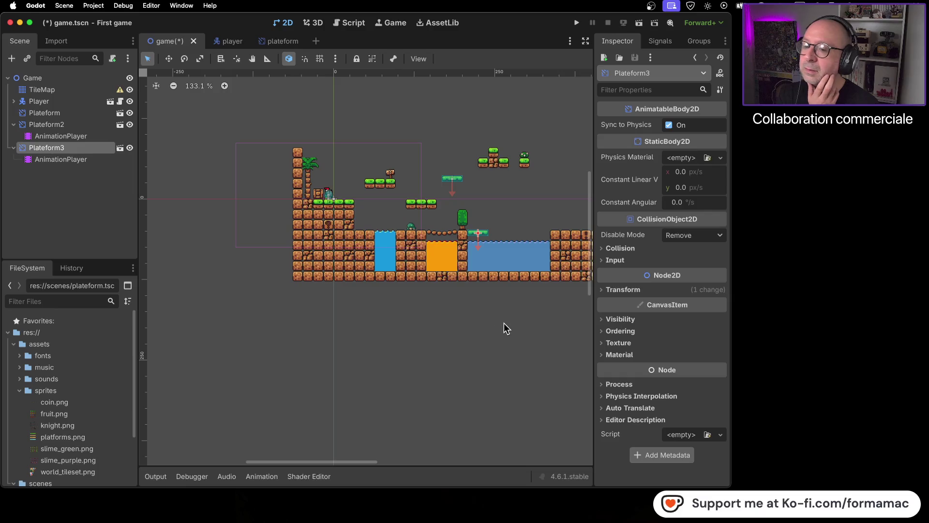
# Step: Move Plateform3 between the fire columns and the yellow platform tiles
pyautogui.moveTo(504, 324); pyautogui.dragTo(281, 338)
pyautogui.moveTo(268, 248); pyautogui.dragTo(489, 198)
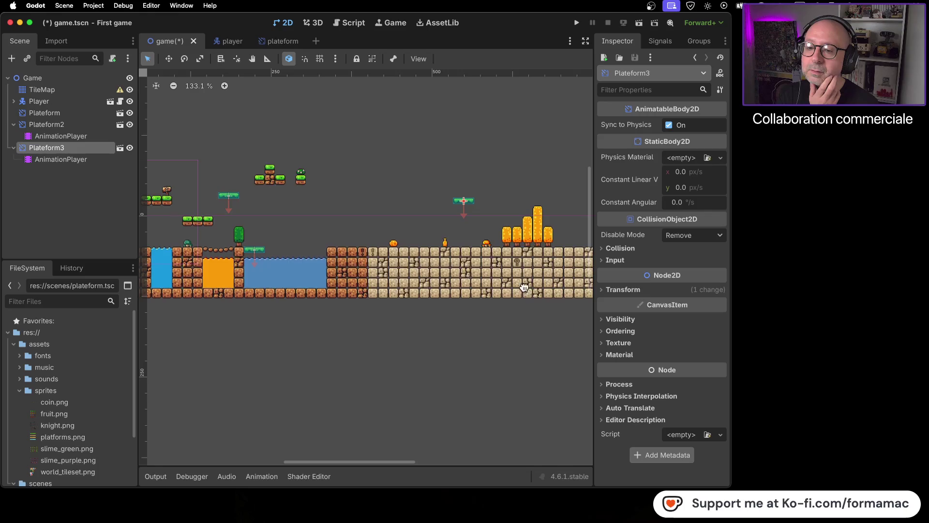
pyautogui.moveTo(524, 287); pyautogui.dragTo(294, 305)
pyautogui.moveTo(239, 221)
pyautogui.mouseDown()
pyautogui.moveTo(353, 235)
pyautogui.moveTo(338, 246)
pyautogui.mouseUp()
pyautogui.scroll(5, 354, 245)
pyautogui.scroll(4, 354, 250)
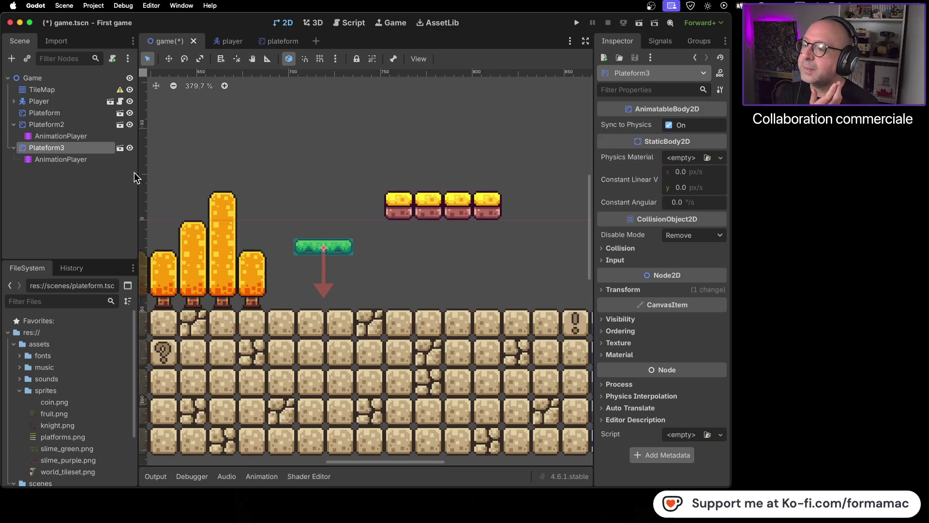
pyautogui.doubleClick(92, 147)
pyautogui.press('Escape')
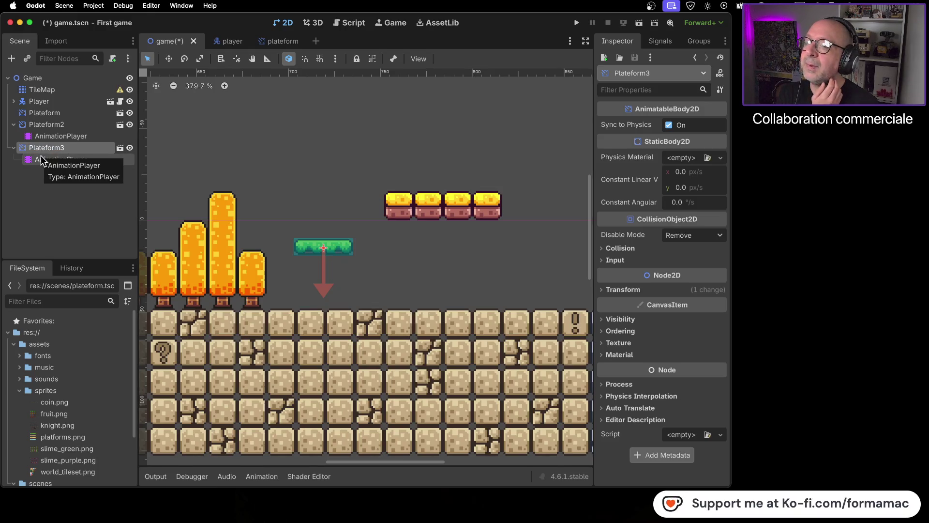
pyautogui.click(315, 479)
pyautogui.click(261, 477)
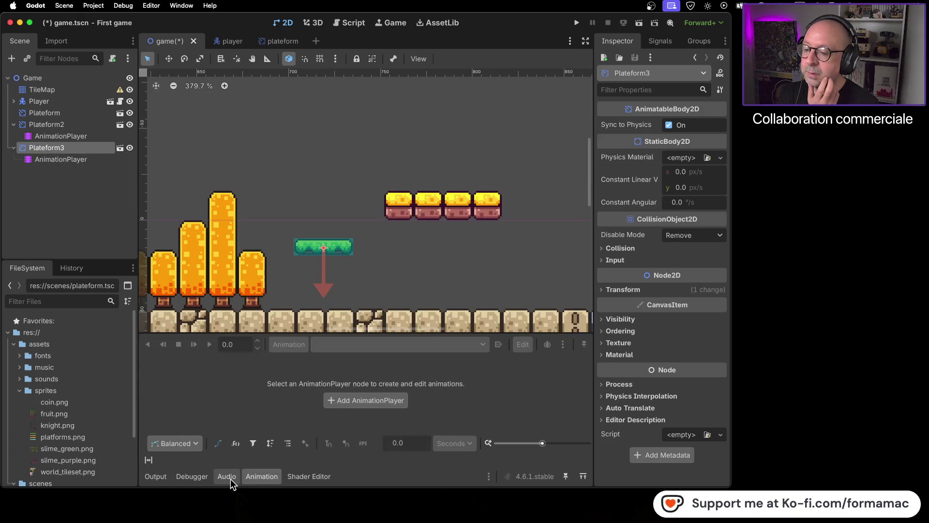
pyautogui.click(230, 478)
pyautogui.click(182, 478)
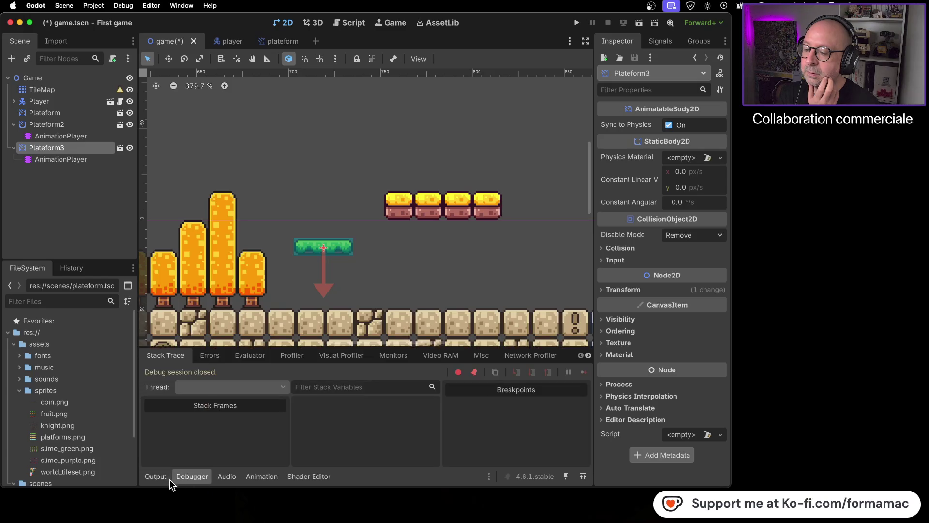
pyautogui.click(159, 479)
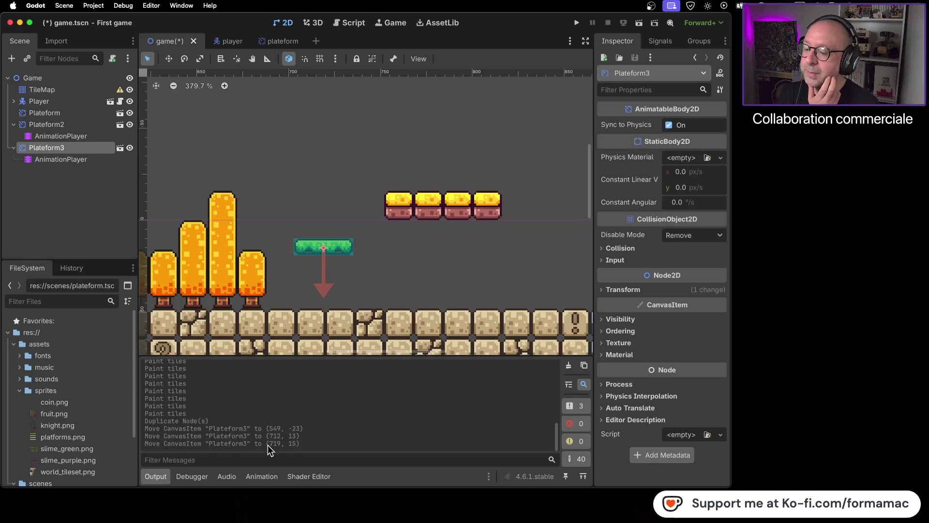
pyautogui.click(155, 475)
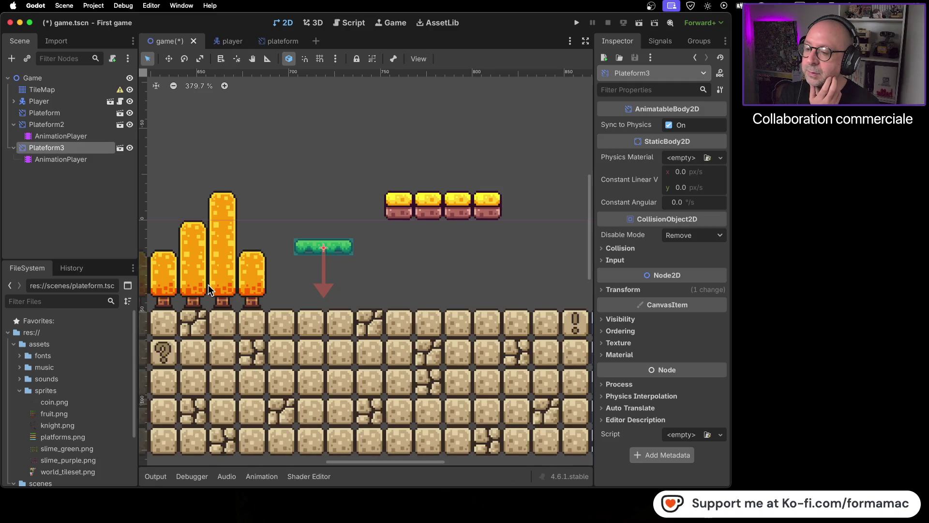
# Step: Select Plateform2 and open its AnimationPlayer to show the RESET animation's position track
pyautogui.scroll(-3, 210, 276)
pyautogui.hscroll(-10, 378, 242)
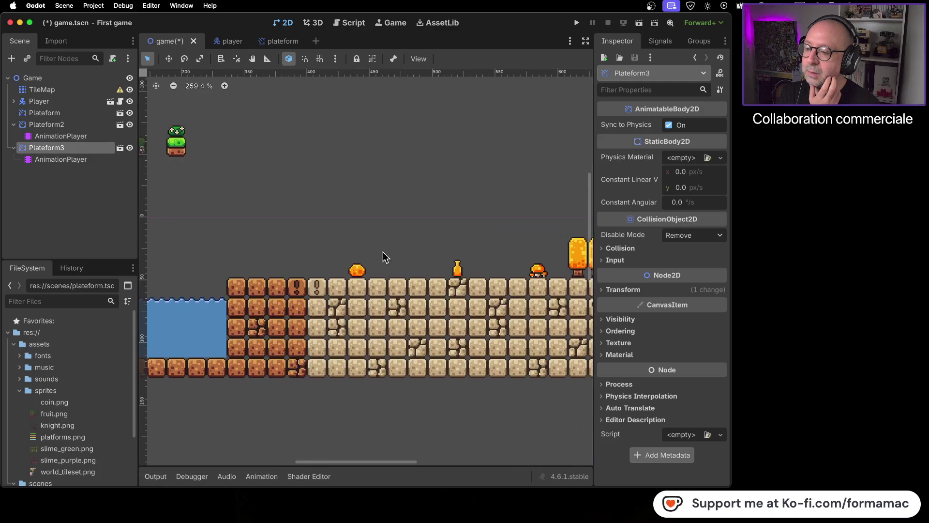
pyautogui.hscroll(-8, 419, 248)
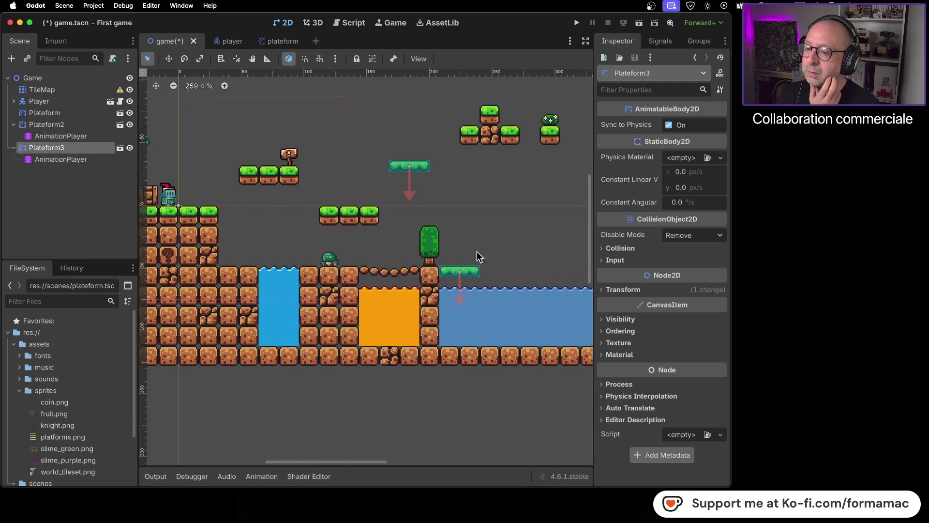
pyautogui.click(460, 272)
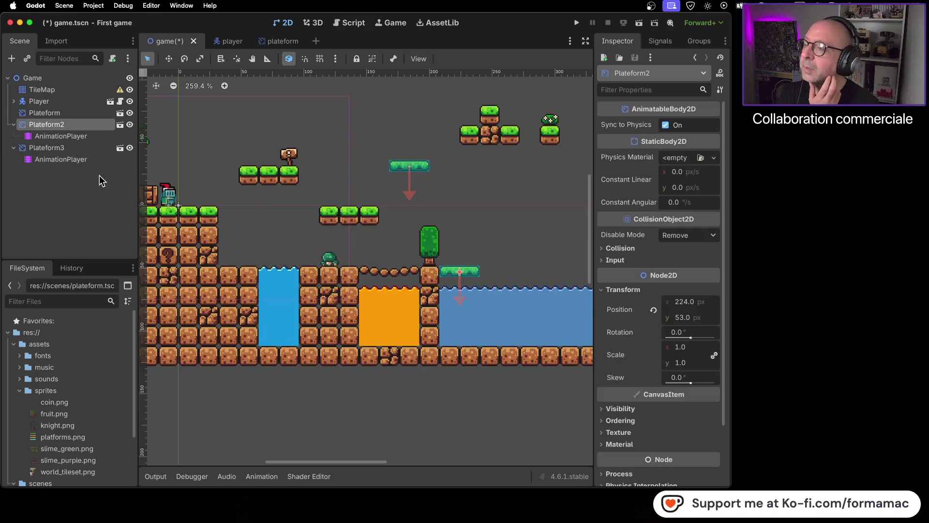
pyautogui.click(87, 137)
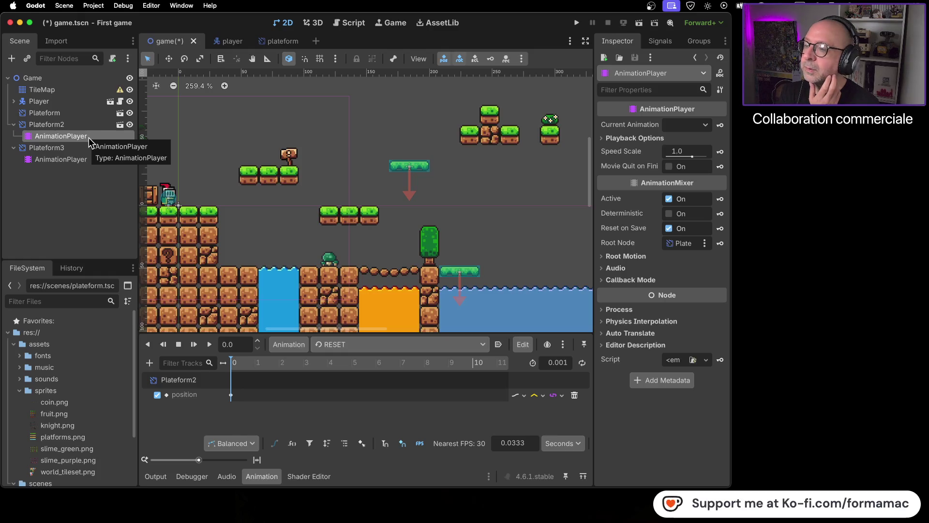
# Step: Compare Plateform3's and Plateform2's animation tracks, then save, run the game and stop it
pyautogui.click(84, 160)
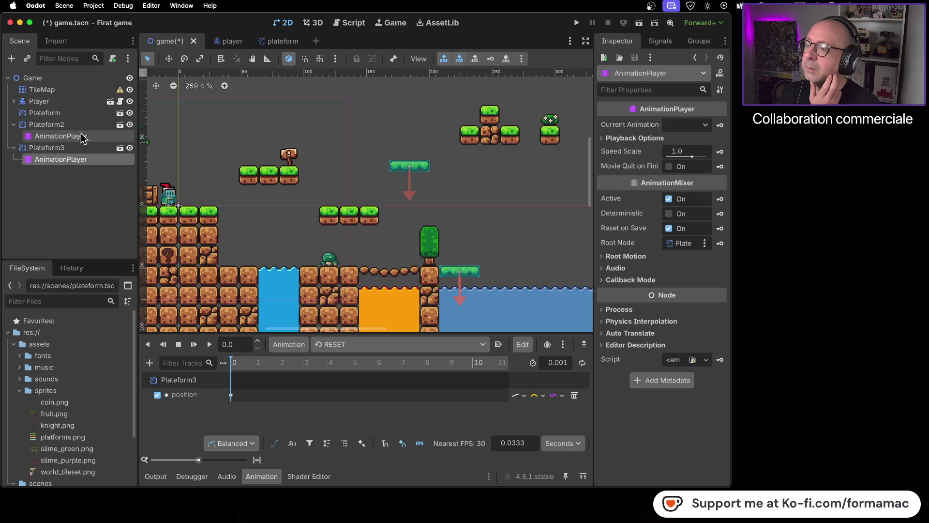
pyautogui.click(83, 139)
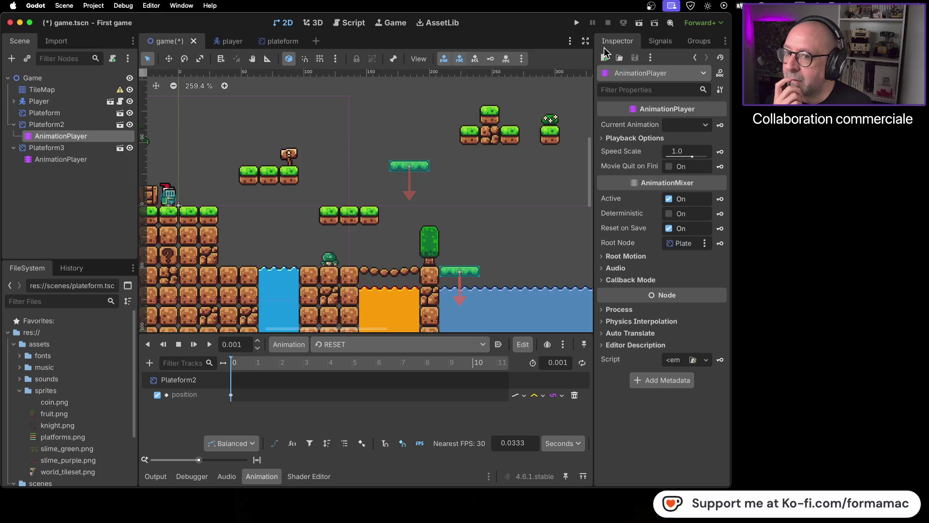
pyautogui.click(577, 22)
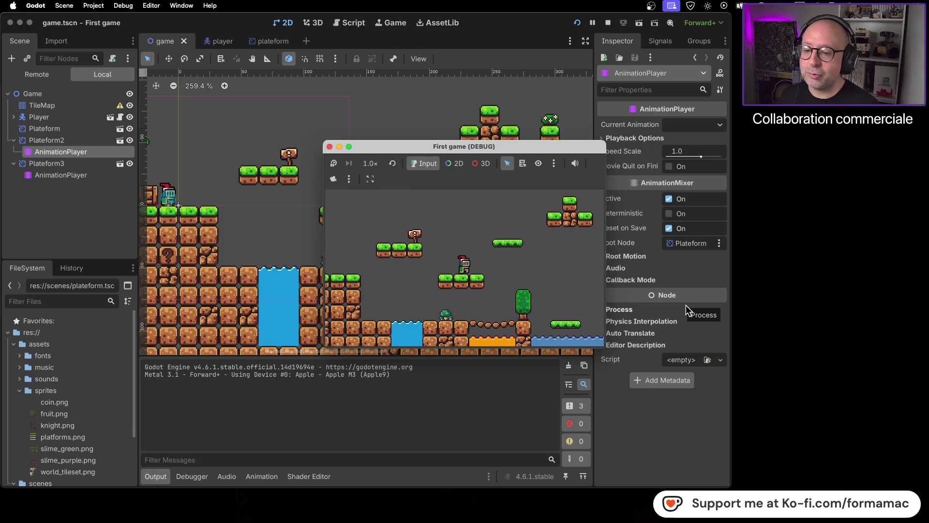
pyautogui.click(330, 147)
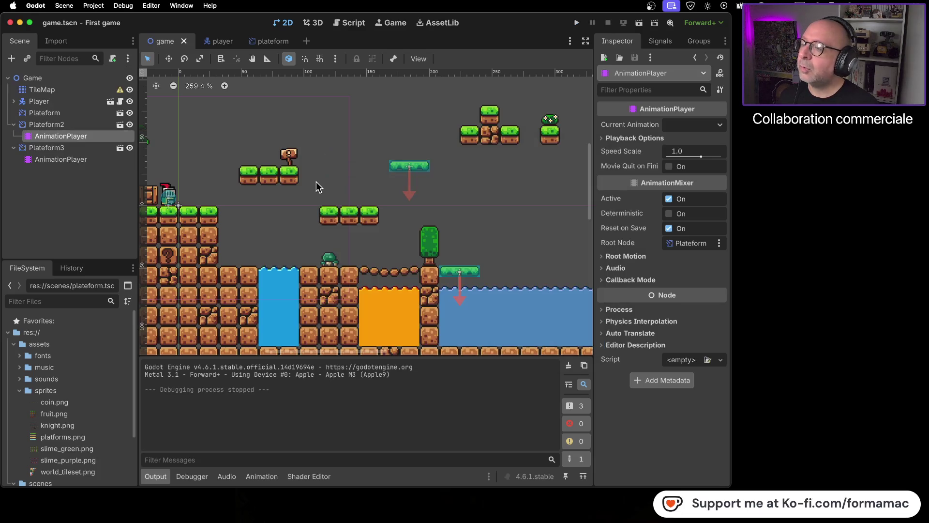
pyautogui.click(68, 113)
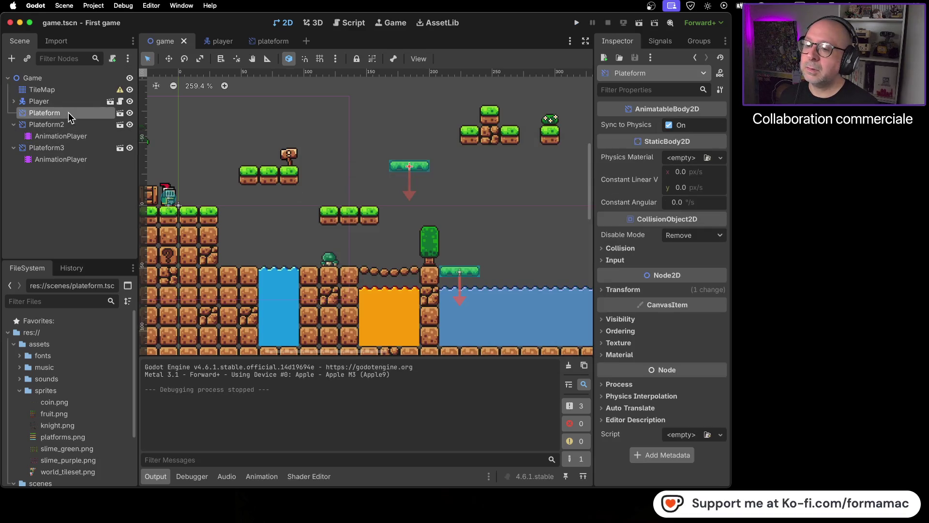
# Step: Review Plateform2's and Plateform3's animation tracks, play Plateform3's animation, then switch to Firefox
pyautogui.click(68, 123)
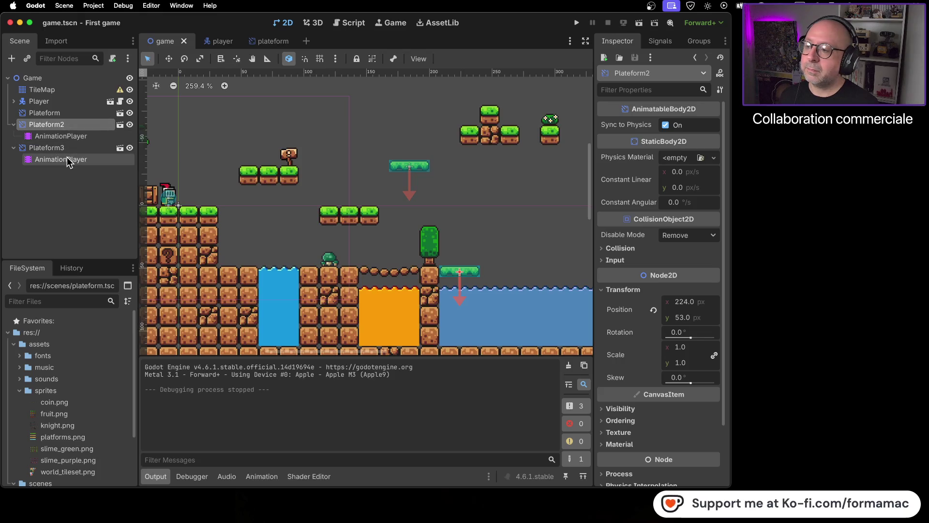
pyautogui.click(73, 137)
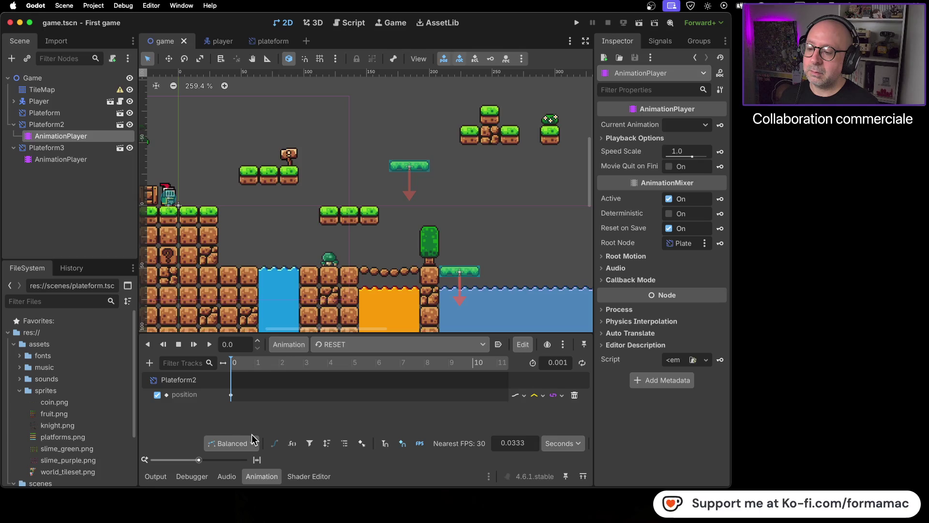
pyautogui.click(107, 160)
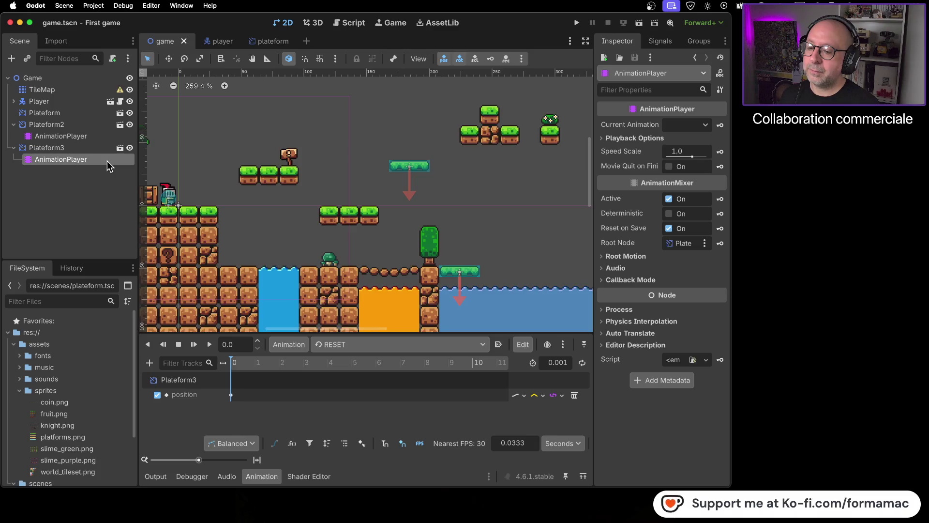
pyautogui.click(290, 345)
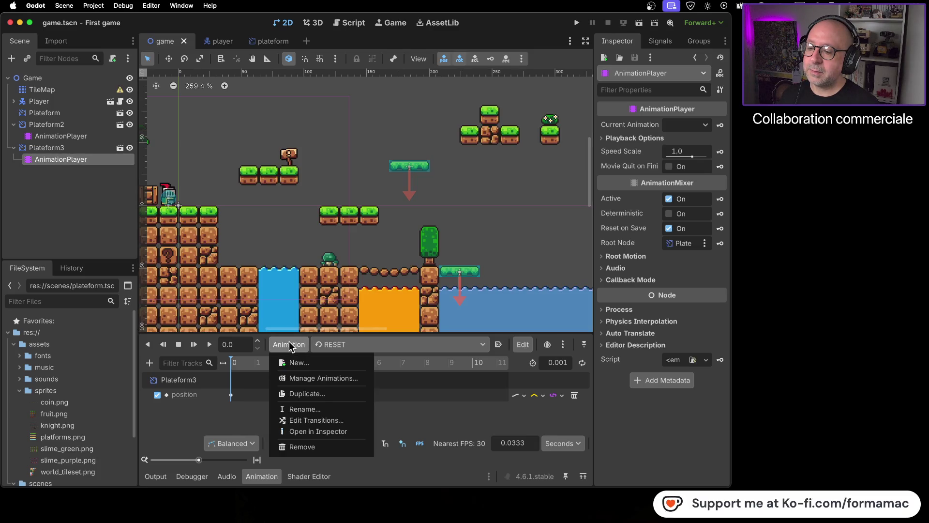
pyautogui.click(289, 344)
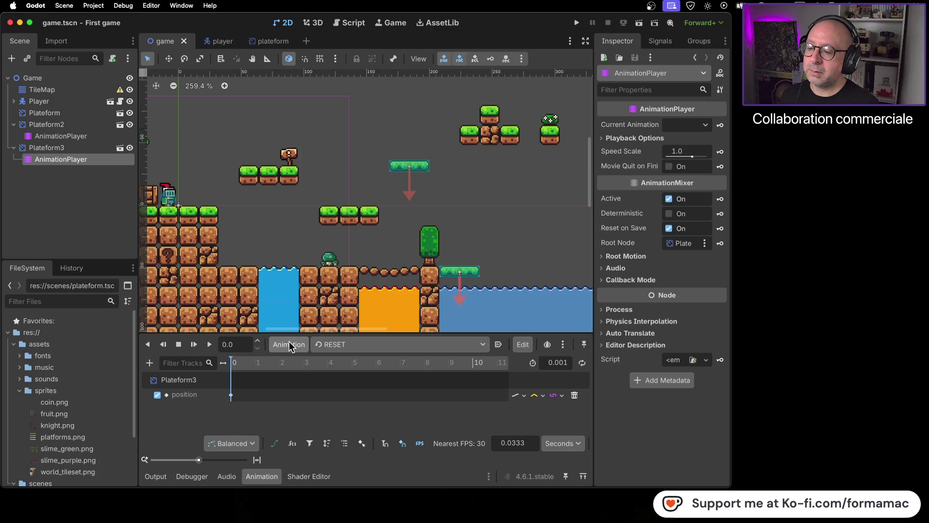
pyautogui.click(211, 346)
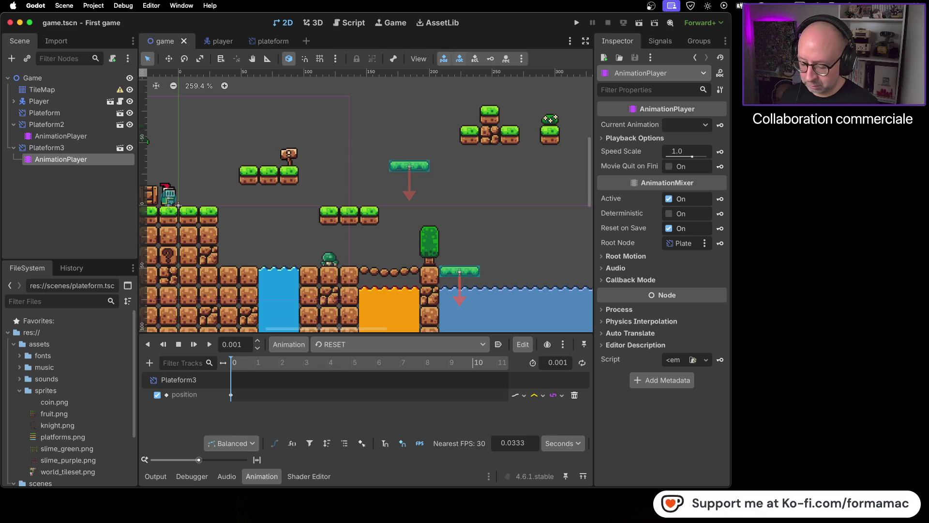
pyautogui.press('super+Tab')
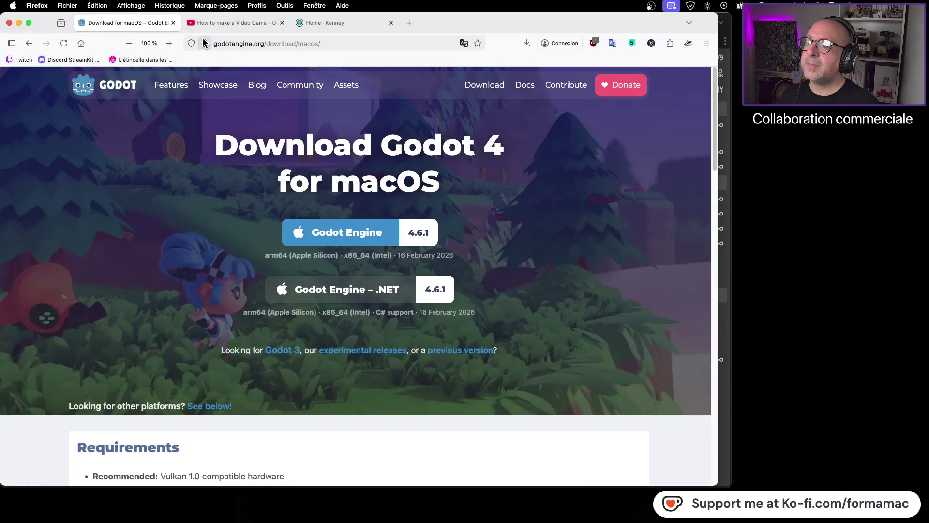
# Step: Open the Brackeys tutorial and scrub between 24:56 and 28:20, resuming playback around 25:50
pyautogui.click(227, 23)
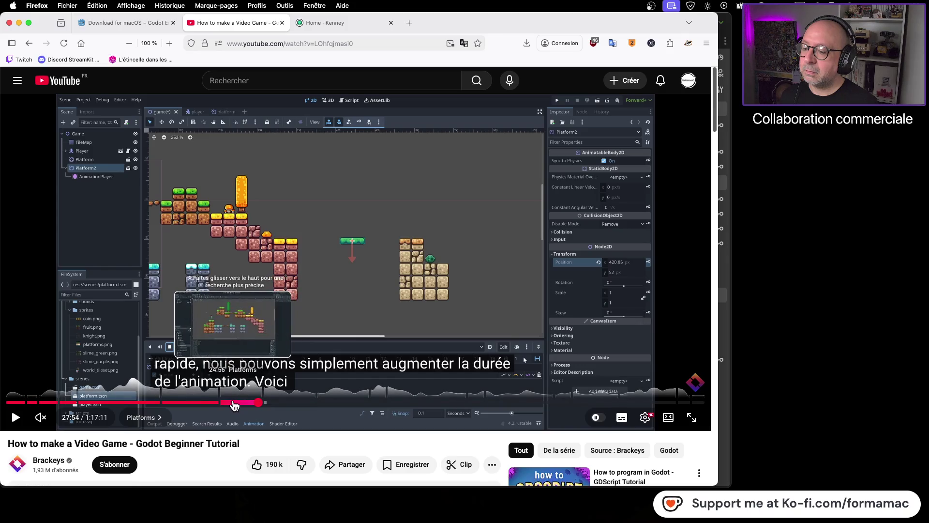
pyautogui.click(234, 402)
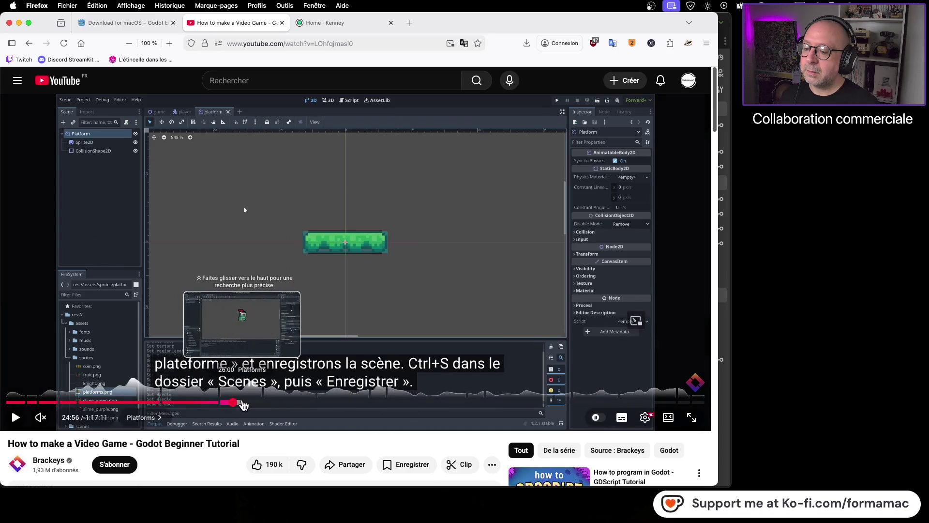
pyautogui.click(247, 404)
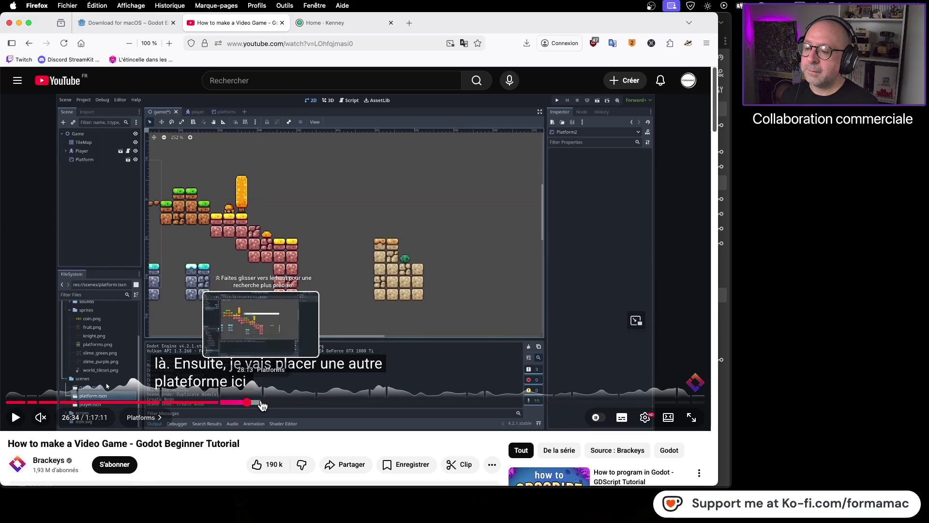
pyautogui.click(263, 403)
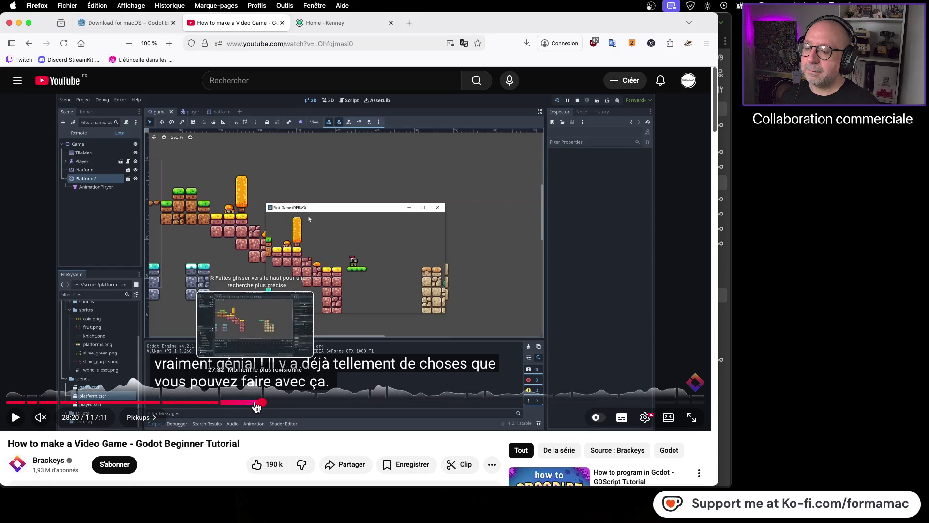
pyautogui.click(256, 404)
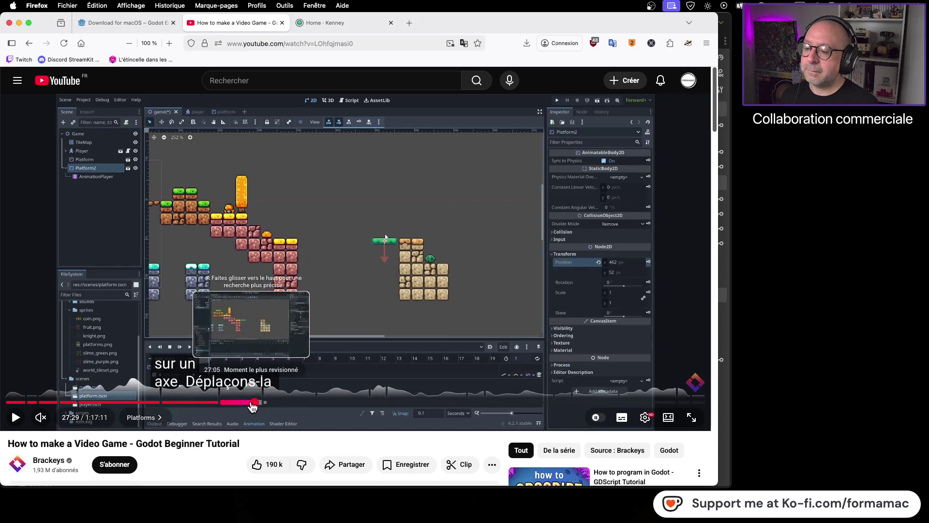
pyautogui.click(251, 403)
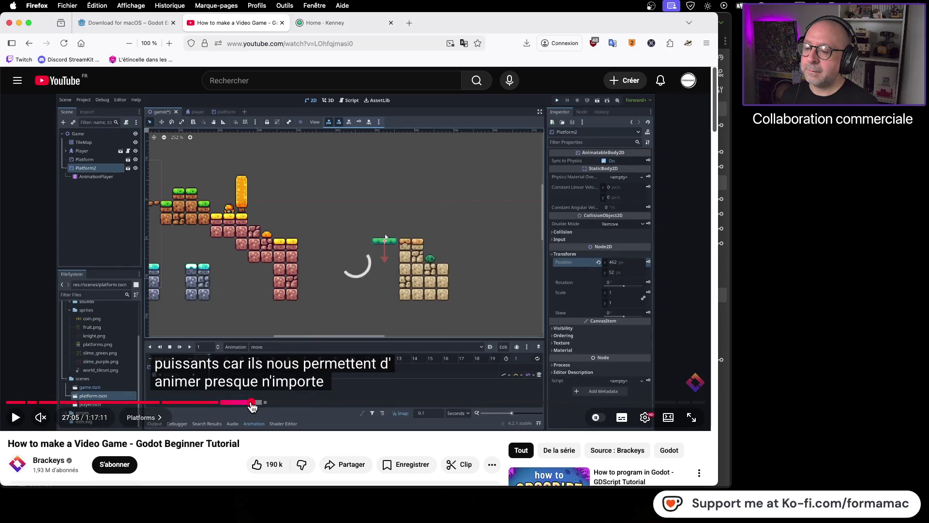
pyautogui.click(248, 403)
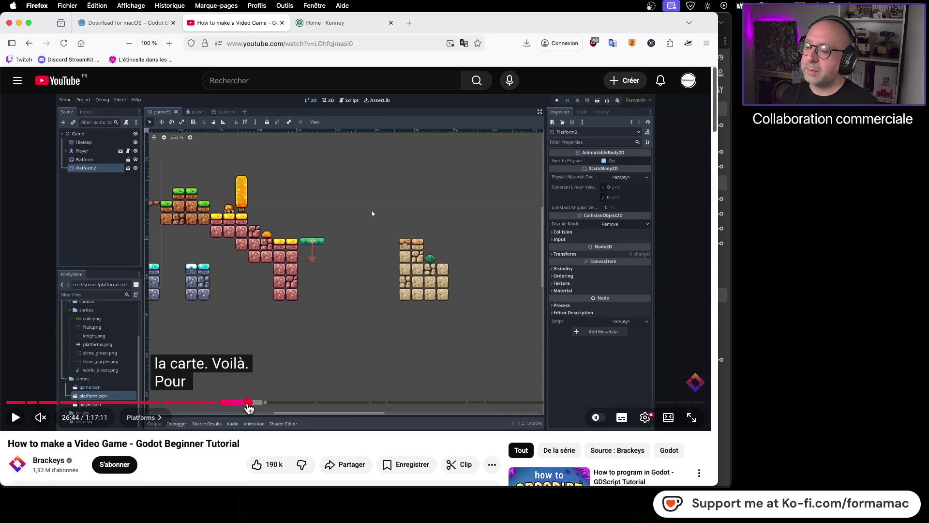
pyautogui.click(245, 406)
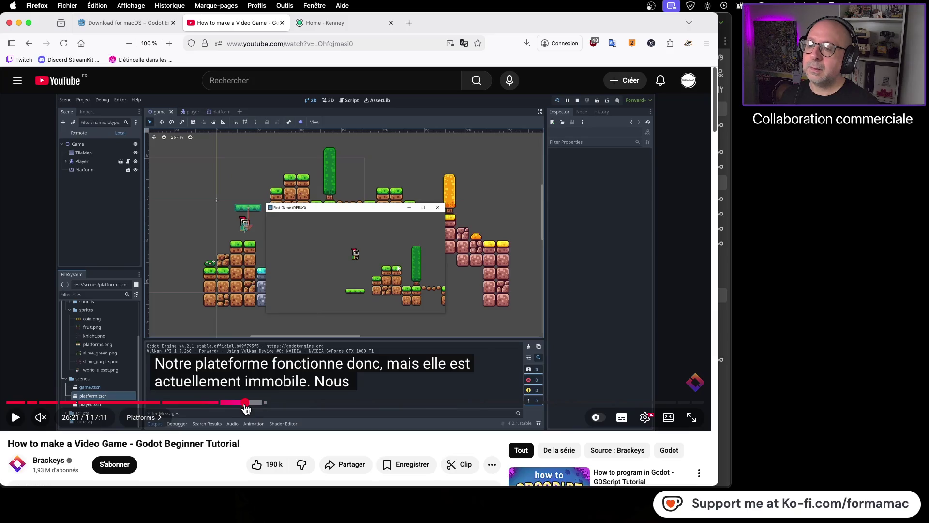
pyautogui.click(242, 405)
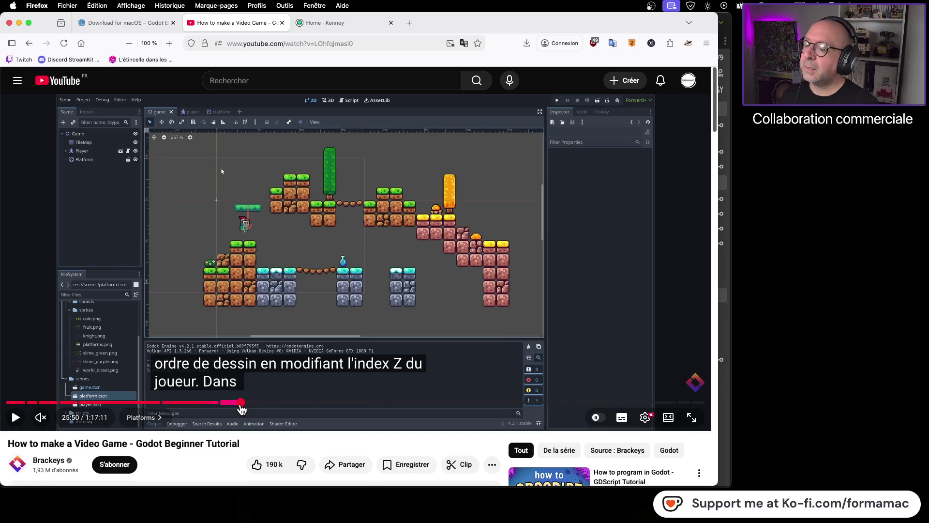
pyautogui.click(15, 416)
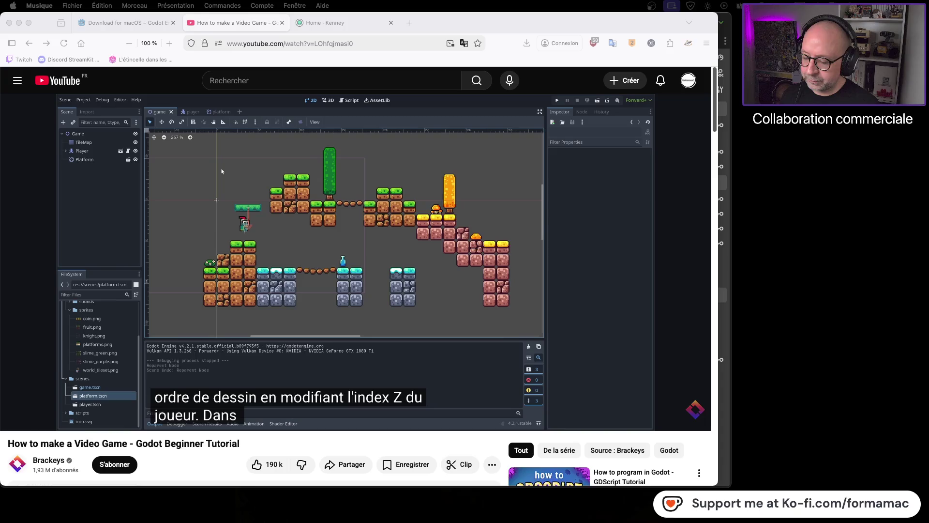
# Step: Scrub the tutorial from 21:04 ahead to the platform animation part, then return to Godot
pyautogui.click(46, 422)
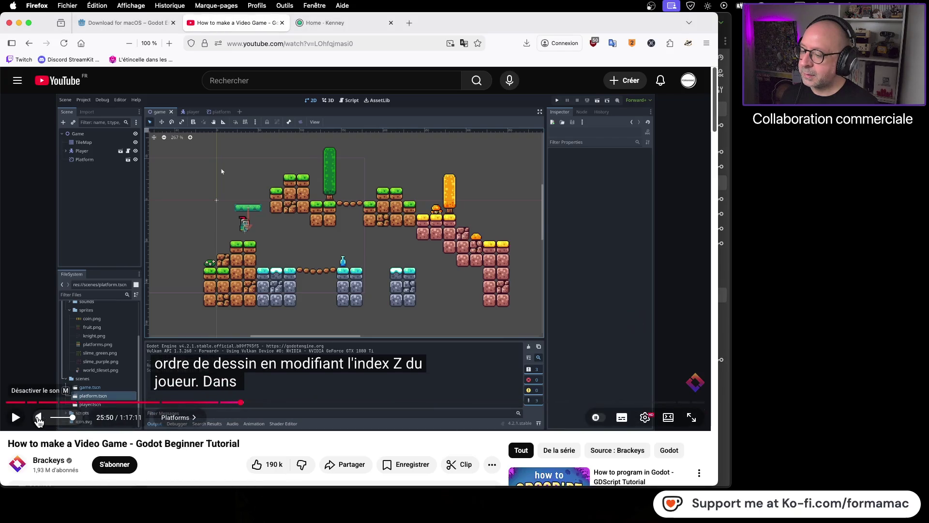
pyautogui.click(16, 419)
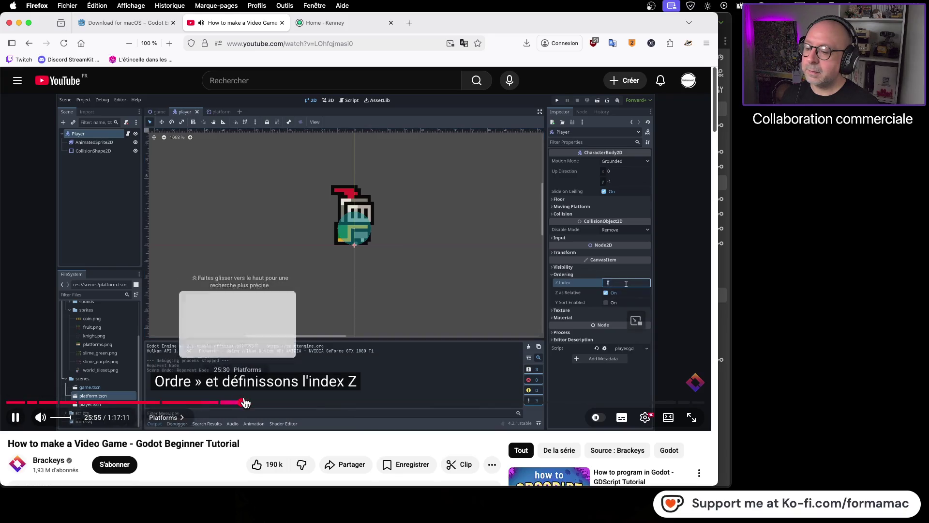
pyautogui.click(198, 403)
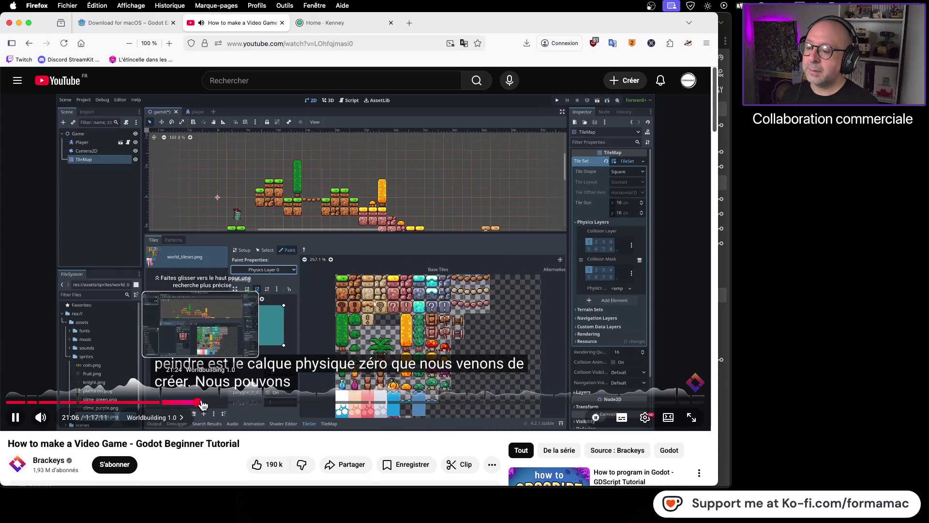
pyautogui.click(226, 403)
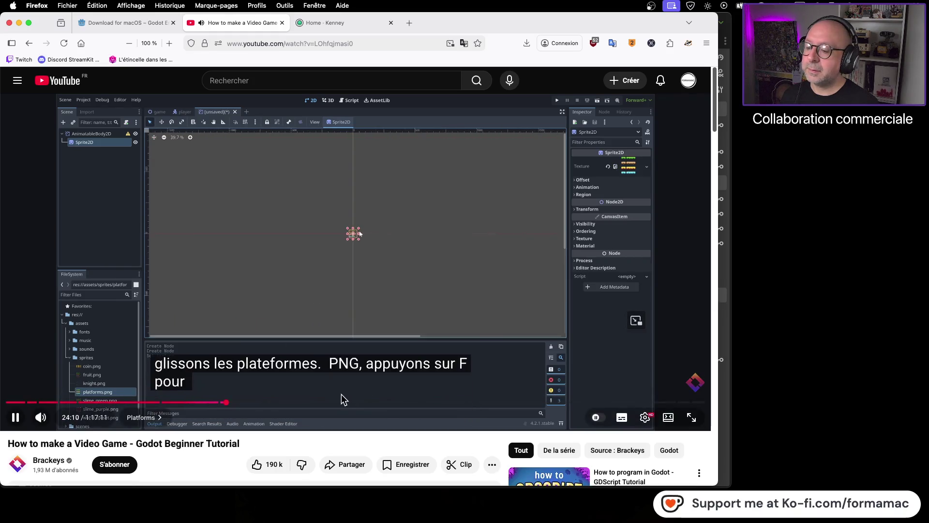
pyautogui.click(241, 406)
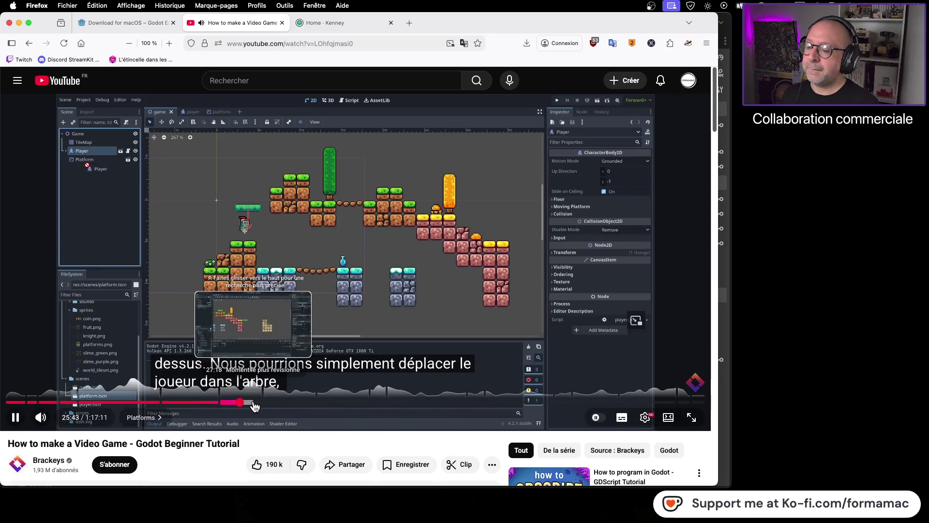
pyautogui.click(254, 406)
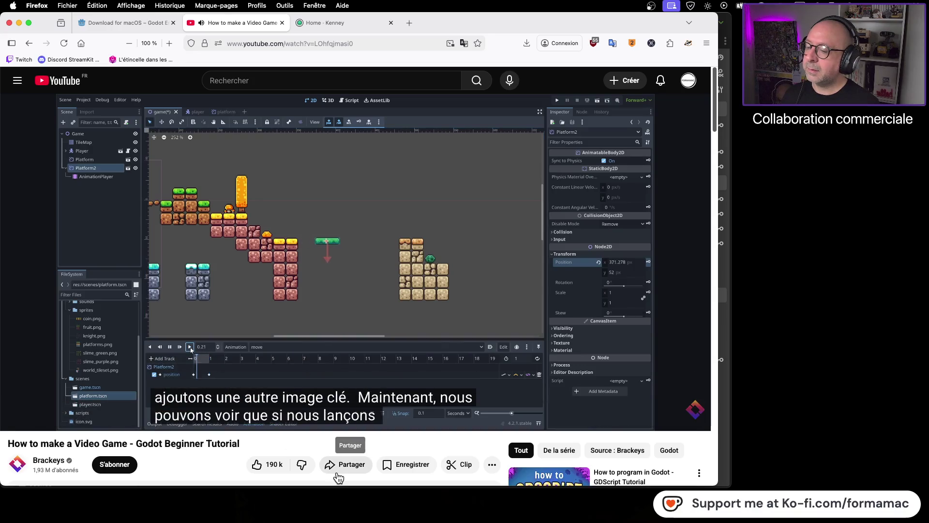
pyautogui.moveTo(18, 425)
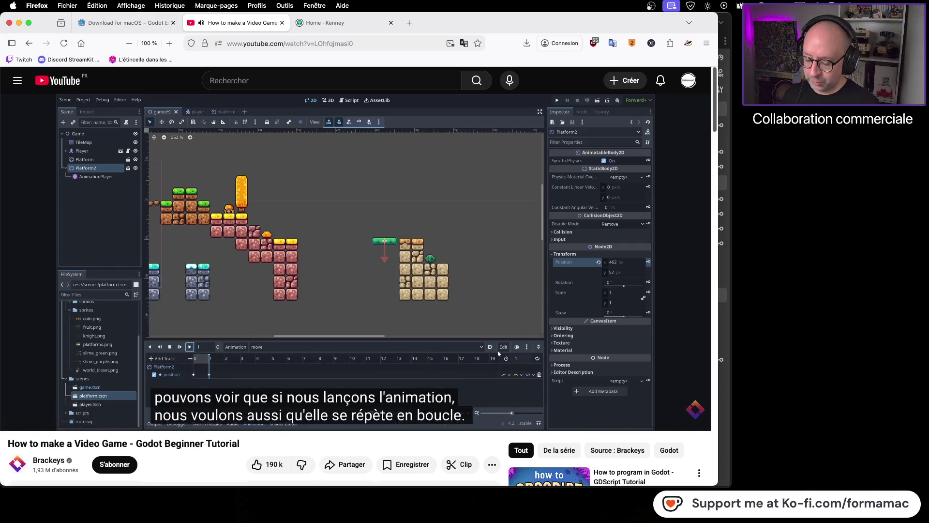
pyautogui.press('super+Tab')
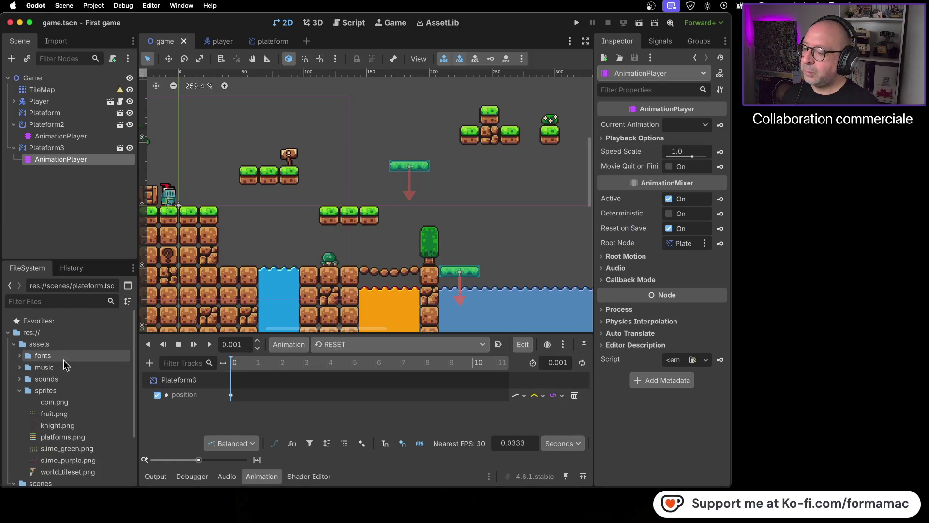
# Step: Open plateform.tscn from the scenes folder in the FileSystem dock
pyautogui.scroll(-3, 97, 397)
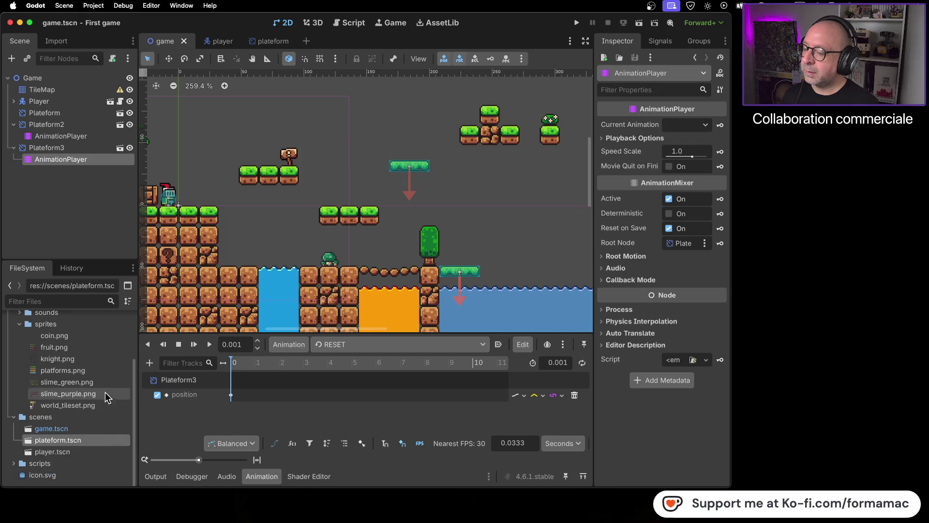
pyautogui.doubleClick(92, 441)
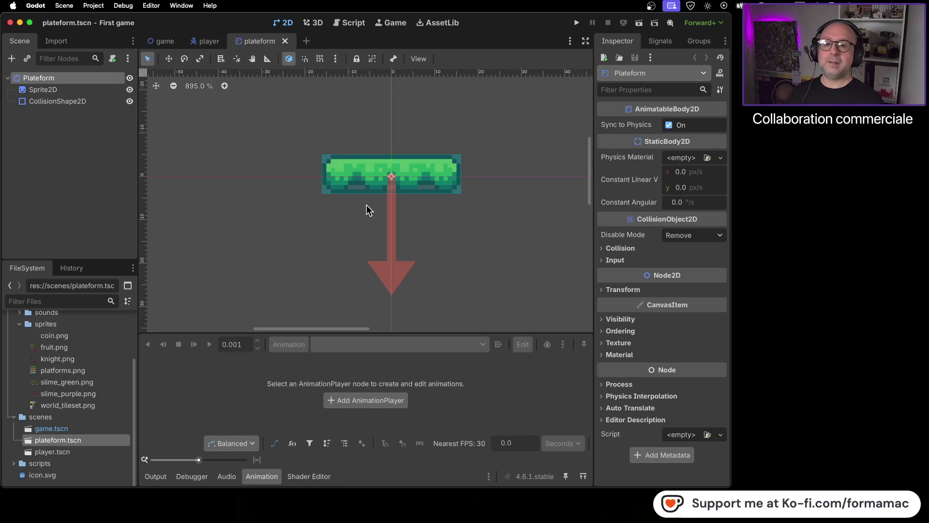
# Step: Inspect the platform's Sprite2D region, CollisionShape2D and Plateform root settings, then return to the tutorial
pyautogui.click(78, 91)
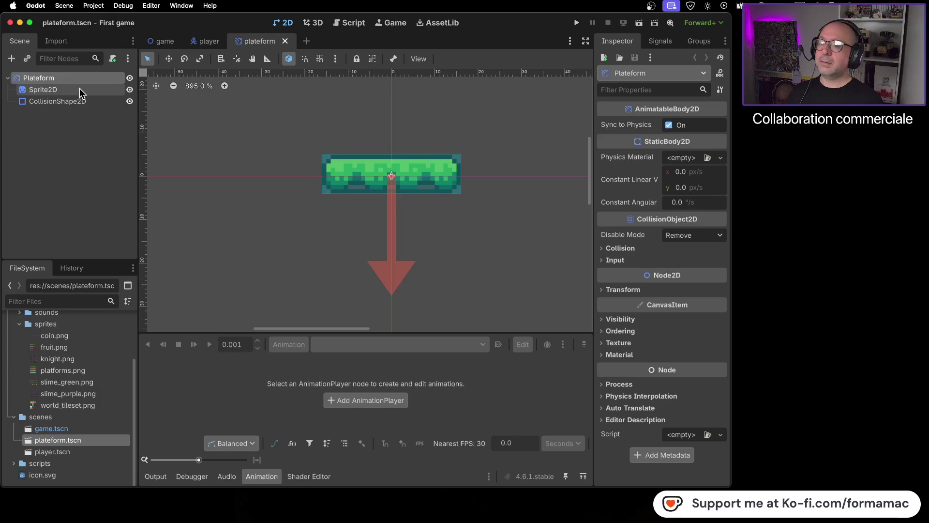
pyautogui.click(86, 103)
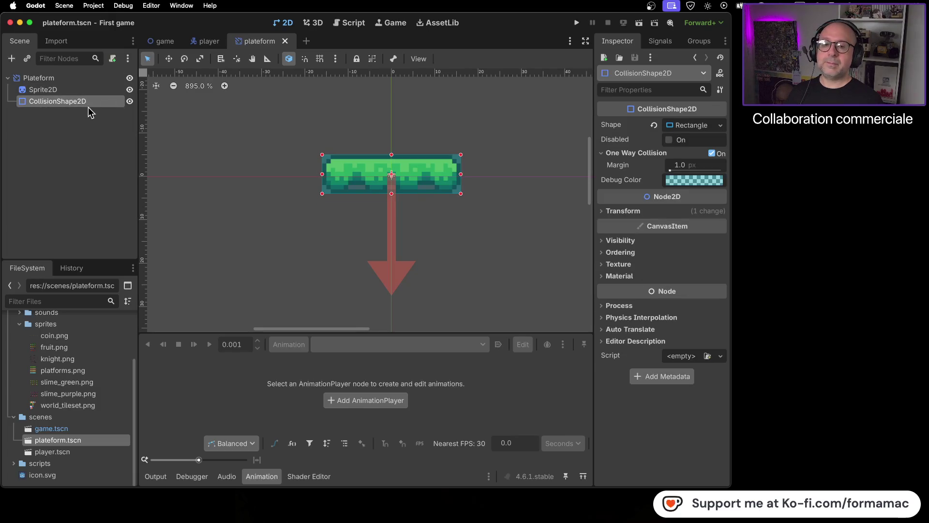
pyautogui.click(87, 78)
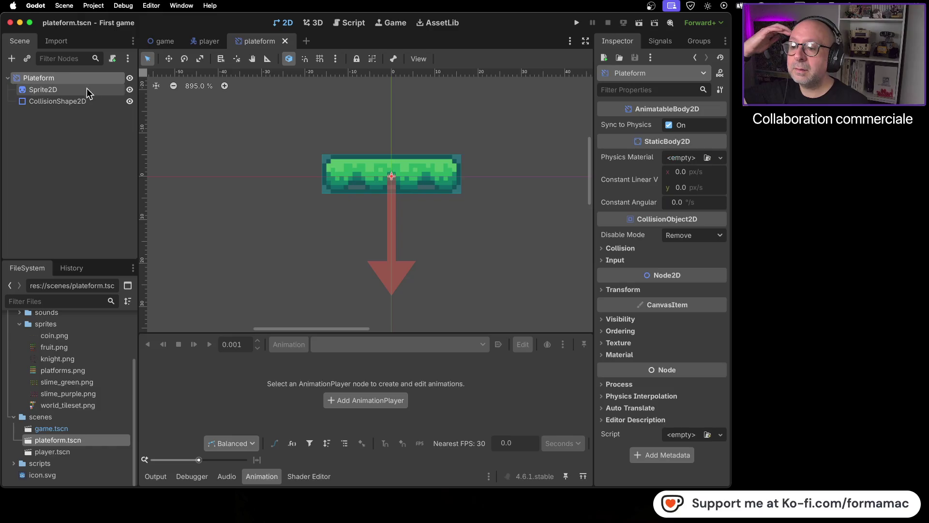
pyautogui.click(88, 92)
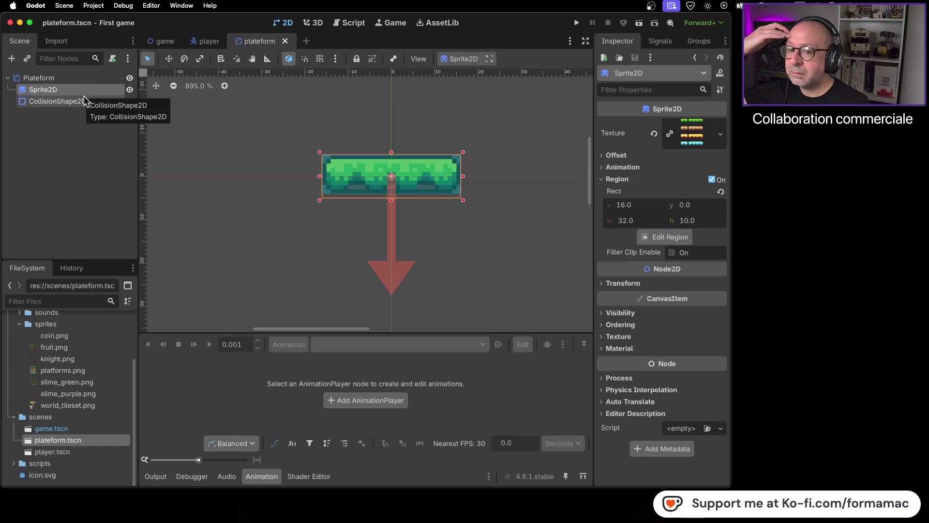
pyautogui.click(89, 105)
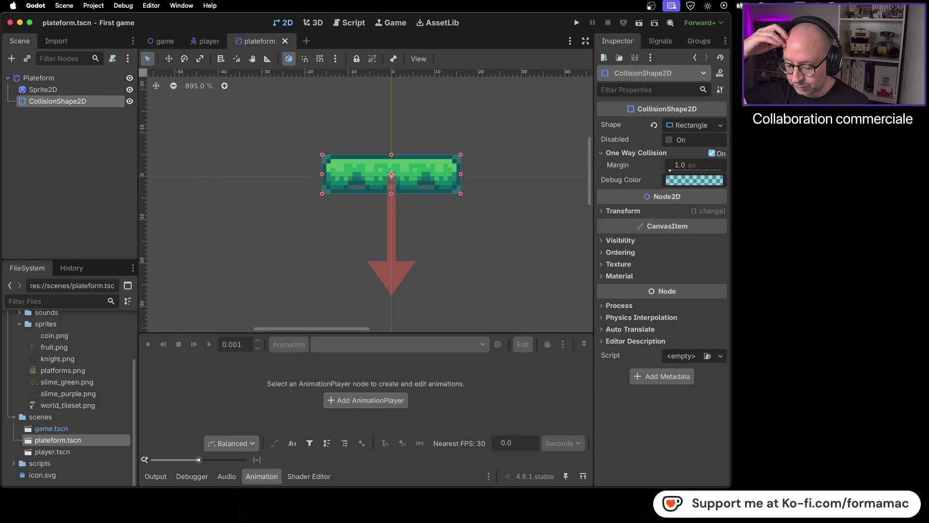
pyautogui.press('super+Tab')
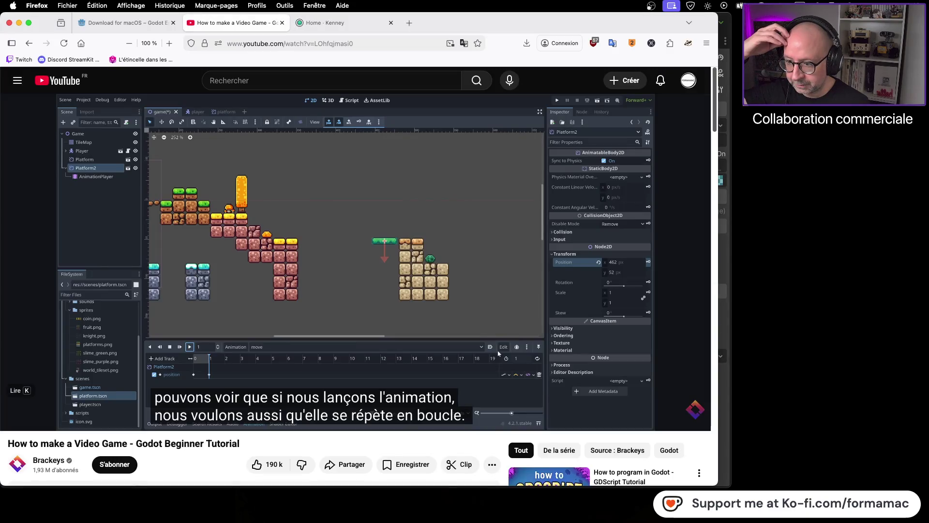
# Step: Compare the tutorial's Platform2 with the Godot platform scene, then select game.tscn in FileSystem
pyautogui.moveTo(324, 318)
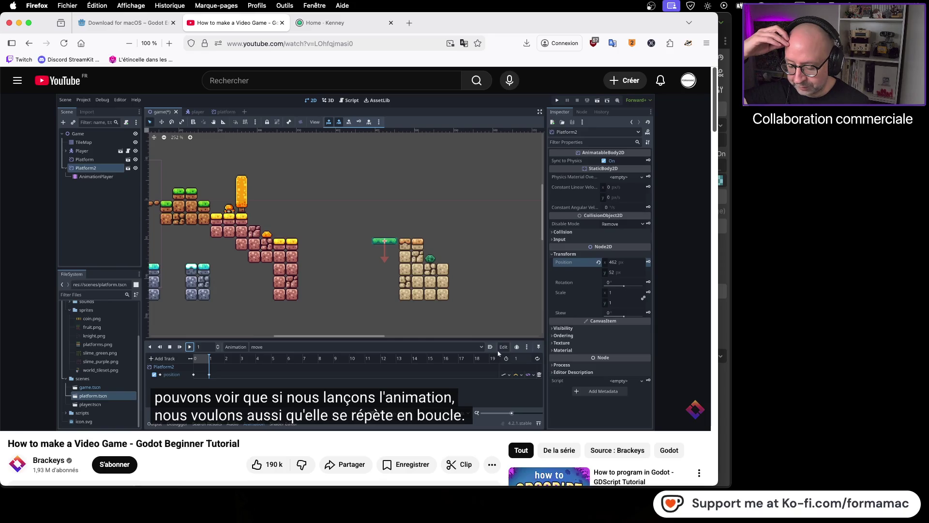
pyautogui.press('super+Tab')
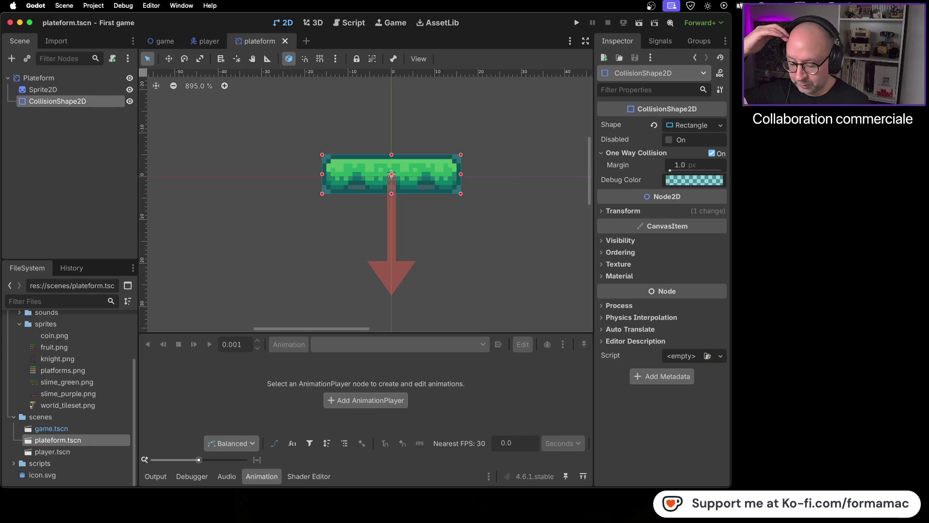
pyautogui.press('super+Tab')
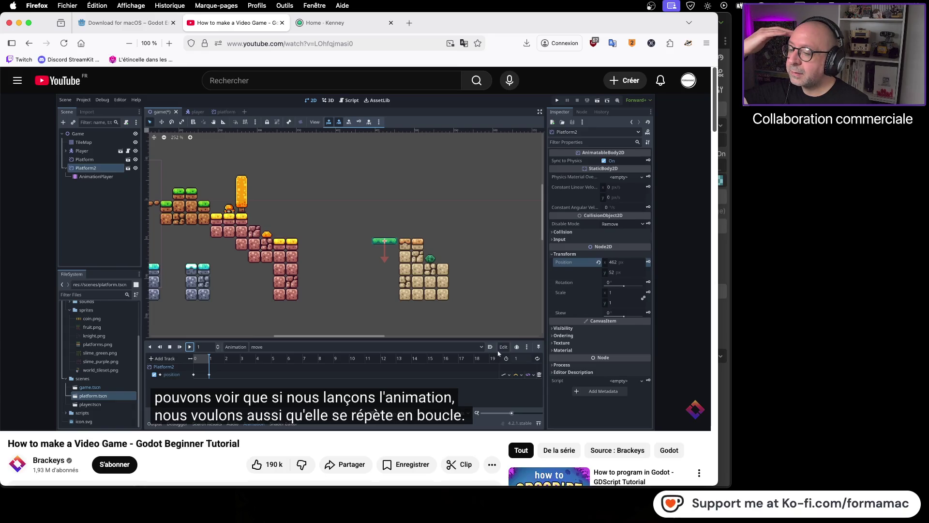
pyautogui.press('super+Tab')
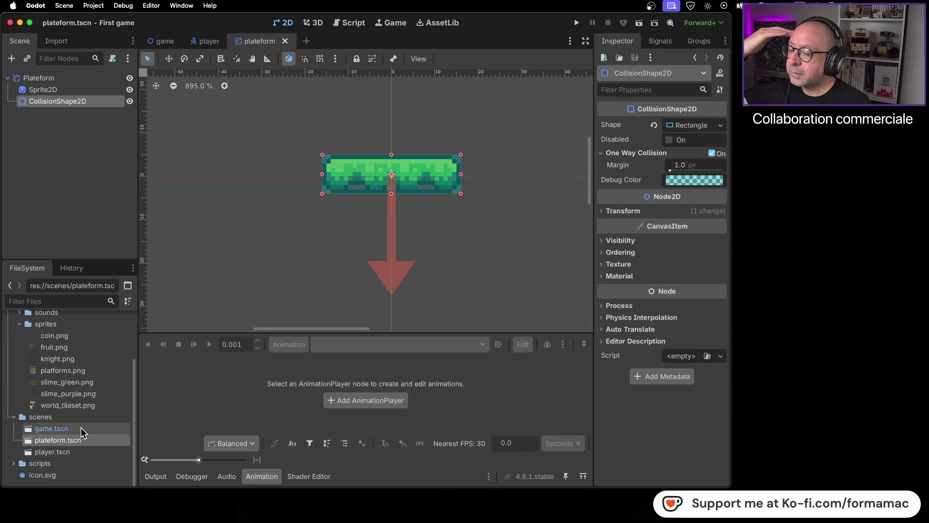
pyautogui.click(81, 428)
pyautogui.doubleClick(91, 429)
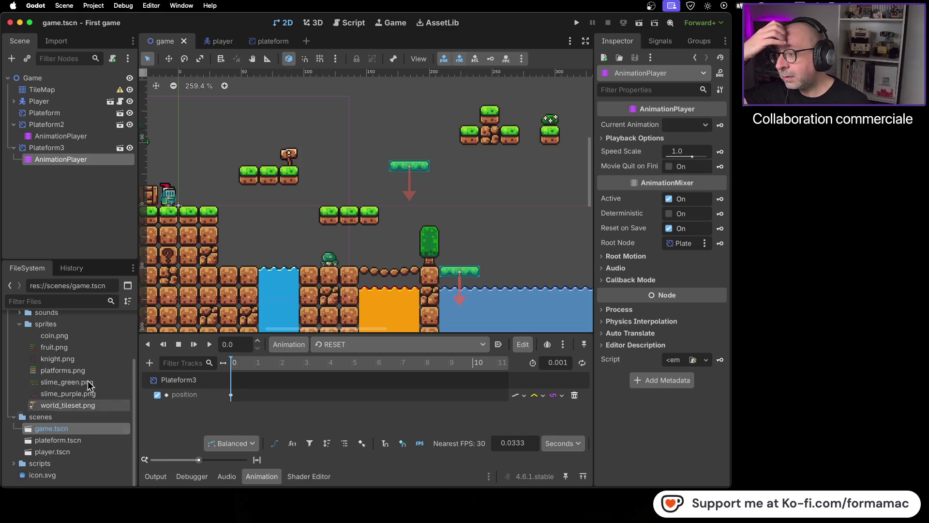
pyautogui.click(71, 136)
pyautogui.click(70, 125)
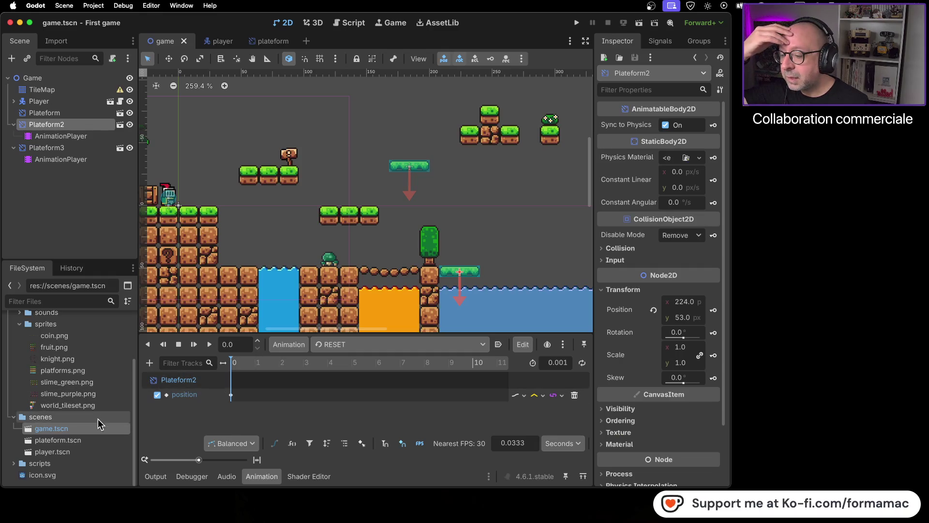
pyautogui.doubleClick(96, 440)
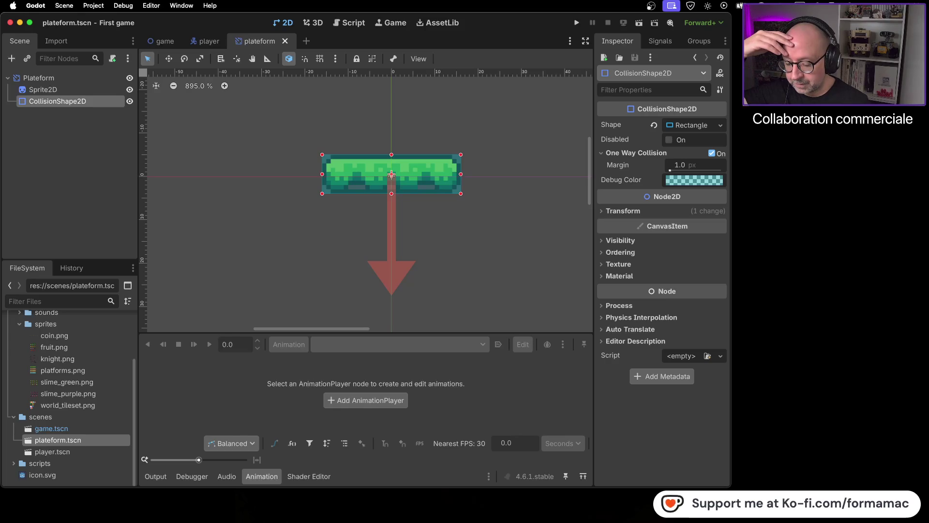
pyautogui.press('super+Tab')
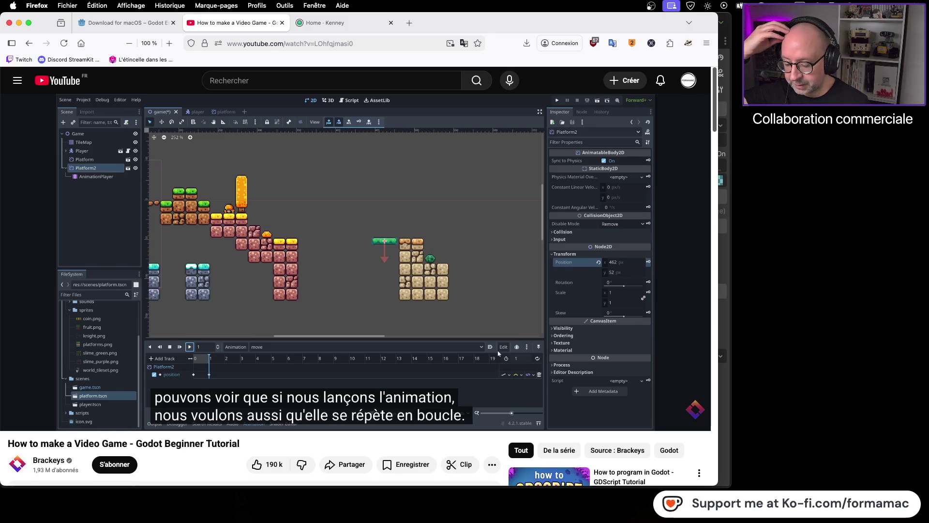
pyautogui.press('super+Tab')
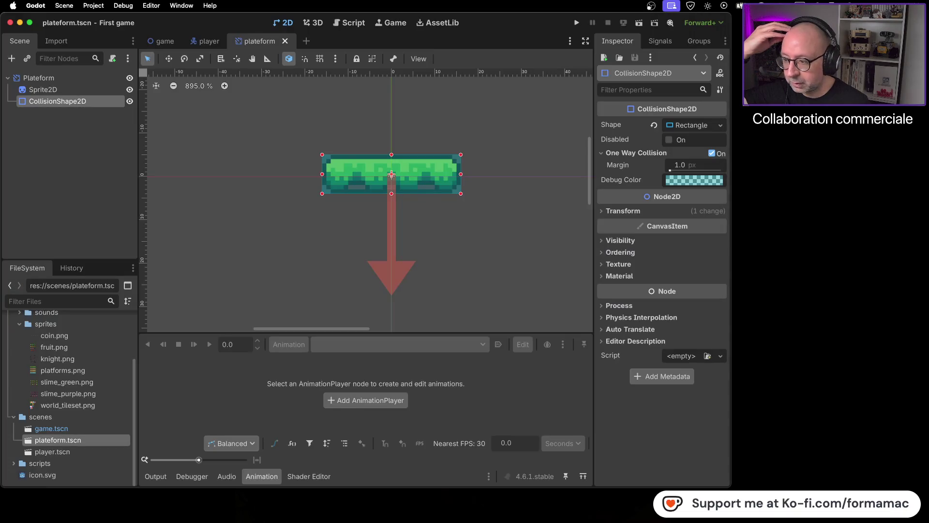
pyautogui.click(96, 431)
pyautogui.click(95, 440)
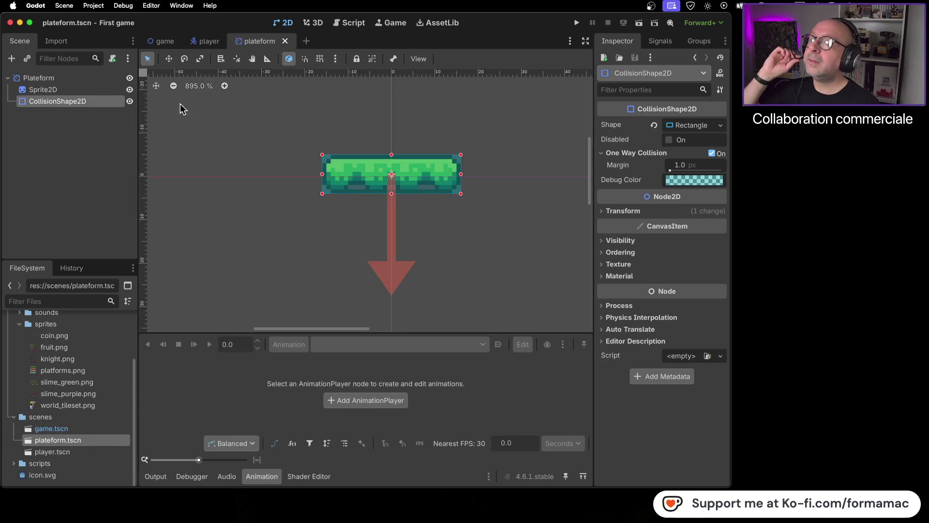
pyautogui.click(208, 40)
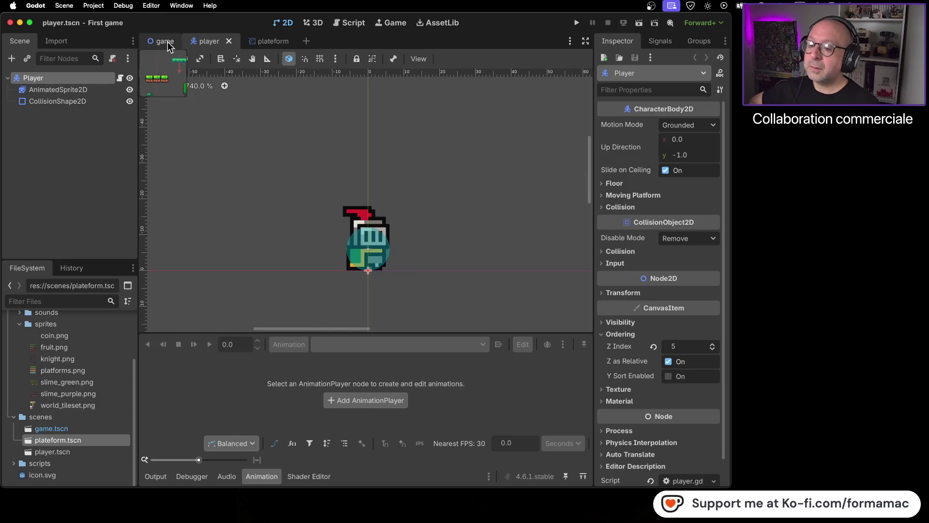
pyautogui.click(165, 42)
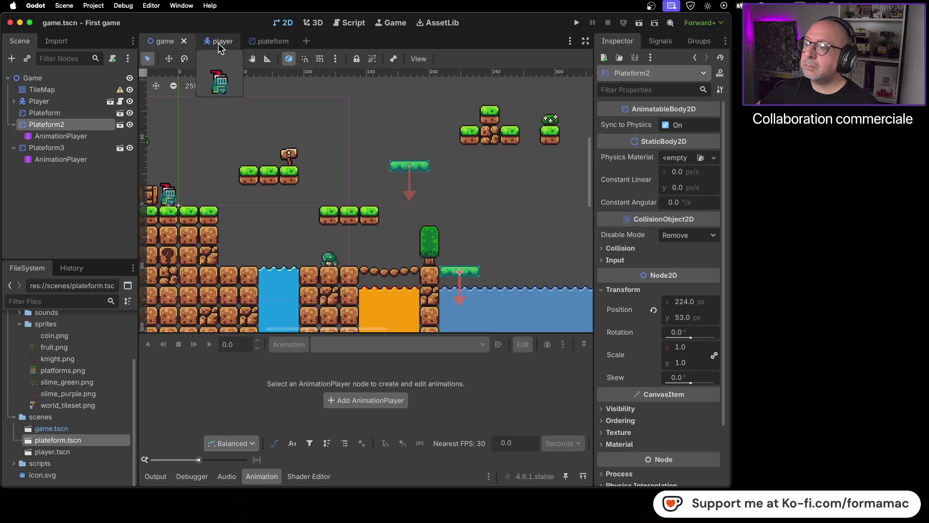
pyautogui.press('super+Tab')
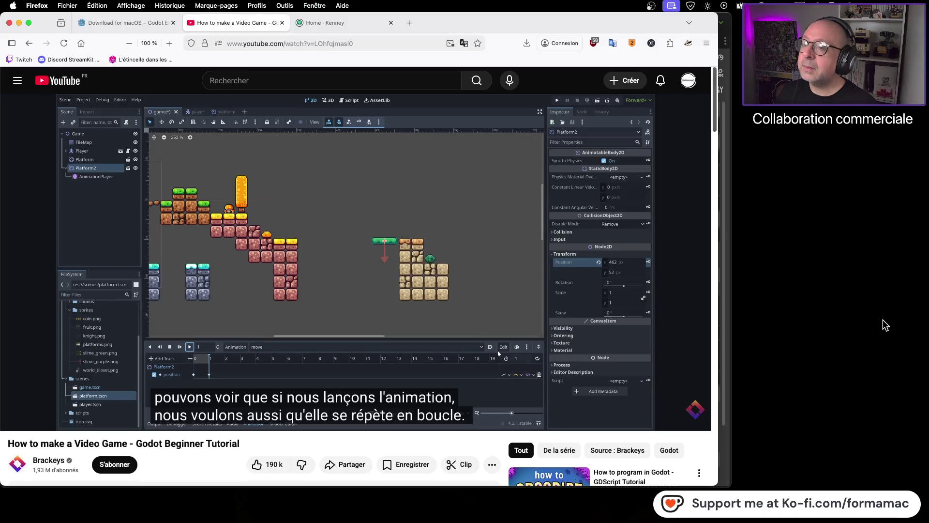
pyautogui.press('super+Tab')
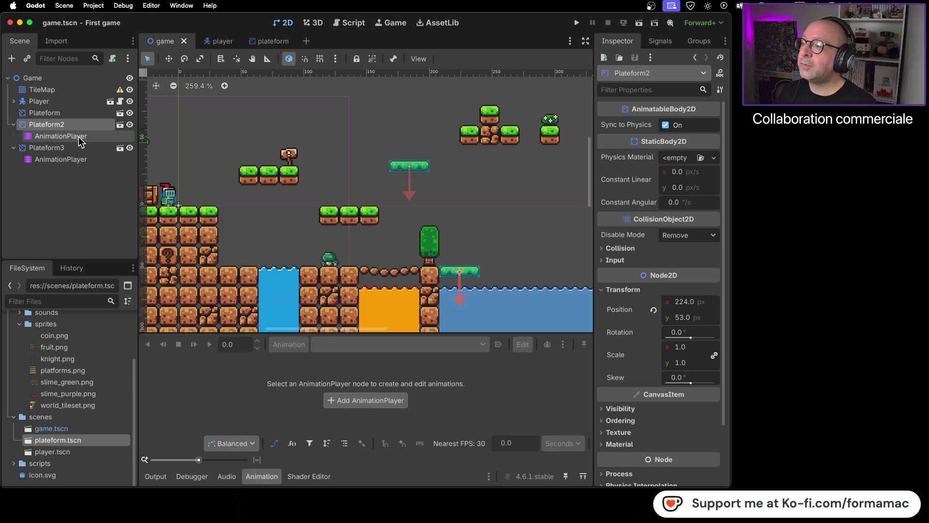
pyautogui.click(119, 125)
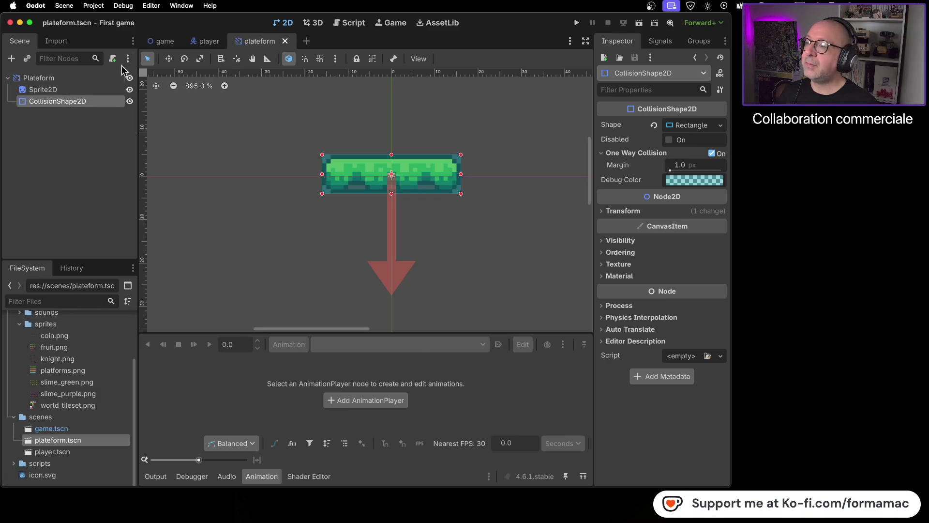
# Step: Return to the game level and inspect Plateform2's AnimationPlayer and the Plateform3 node
pyautogui.click(160, 42)
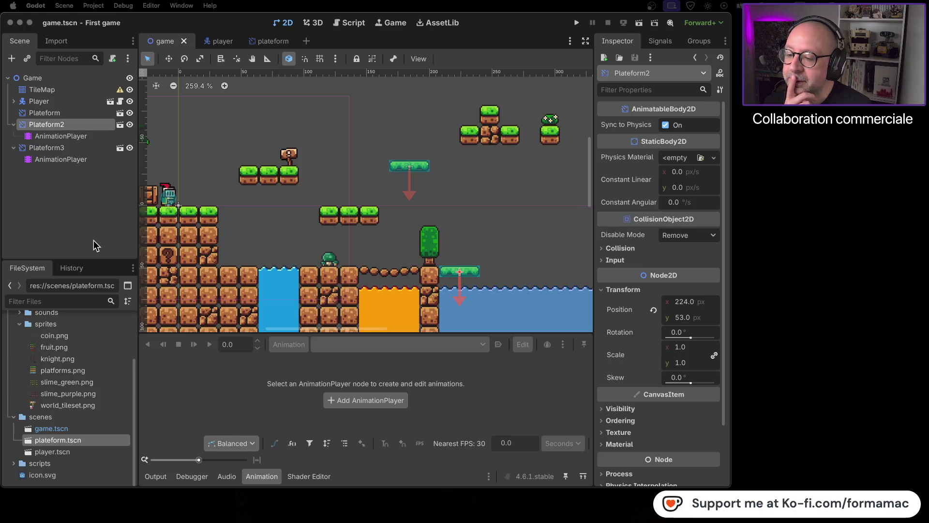
pyautogui.click(79, 138)
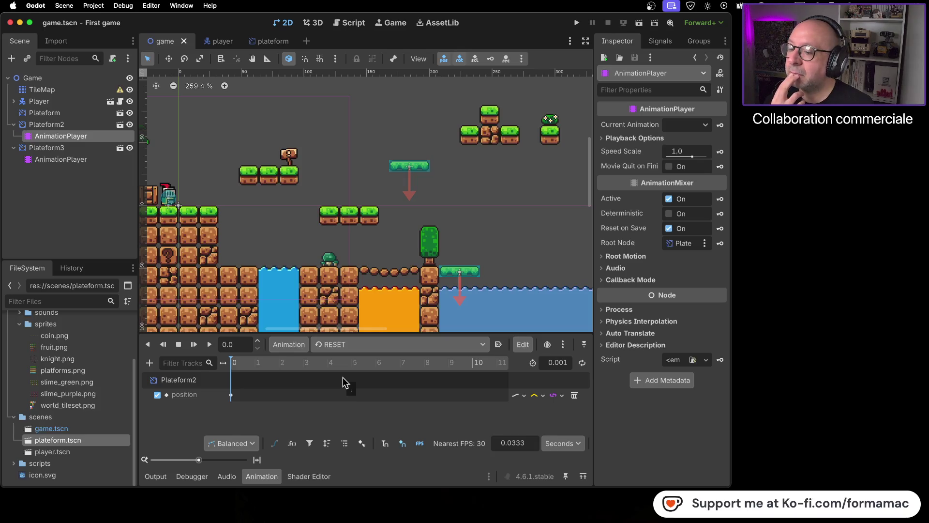
pyautogui.click(61, 147)
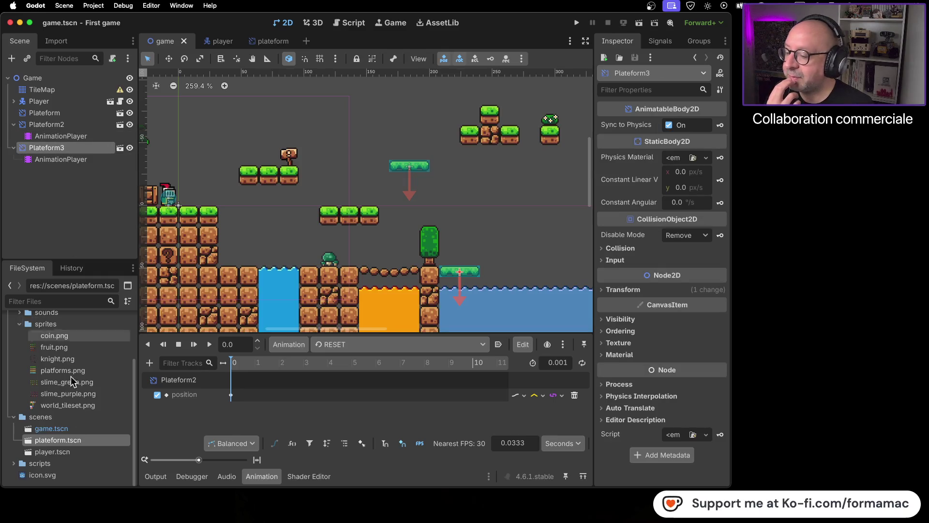
# Step: Glance at plateform.tscn, then bring up the context menu for Plateform3 in the level
pyautogui.doubleClick(93, 442)
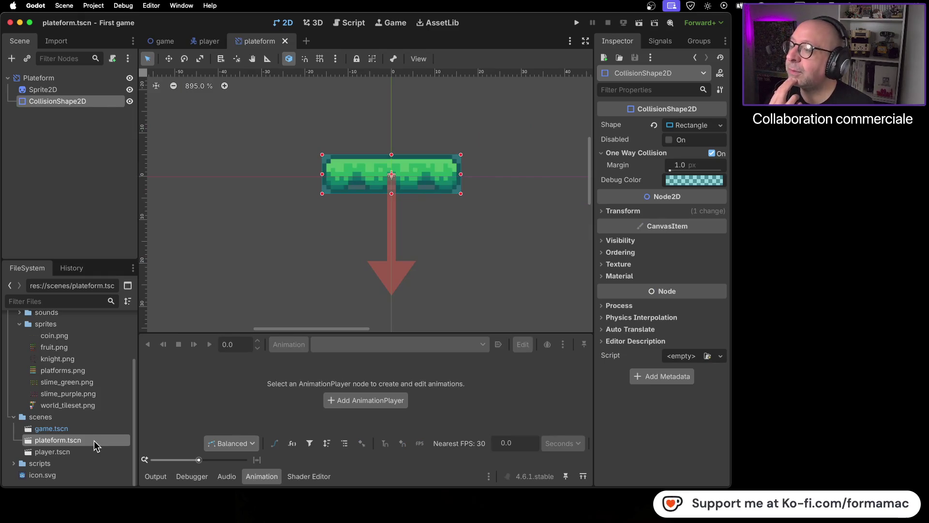
pyautogui.click(155, 42)
pyautogui.rightClick(87, 152)
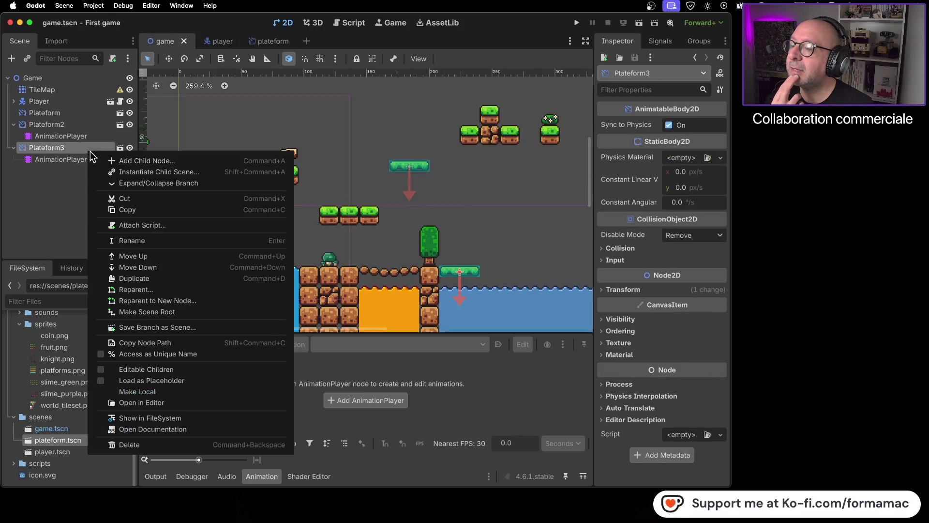
# Step: Delete the Plateform3 node from game.tscn
pyautogui.click(153, 441)
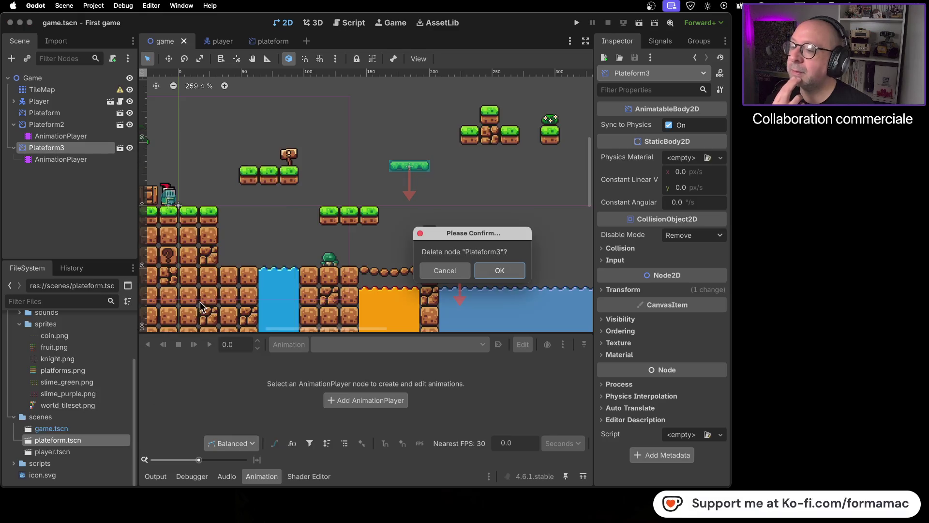
pyautogui.click(498, 272)
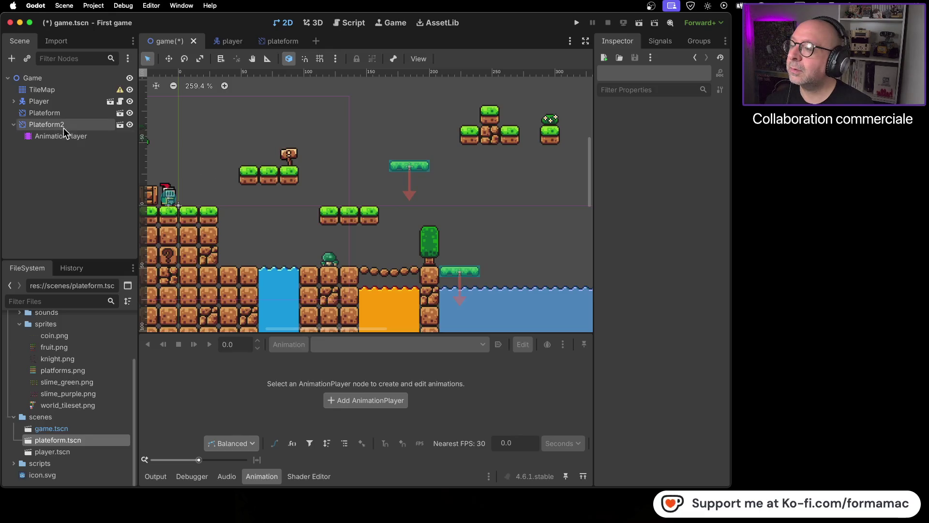
pyautogui.click(78, 114)
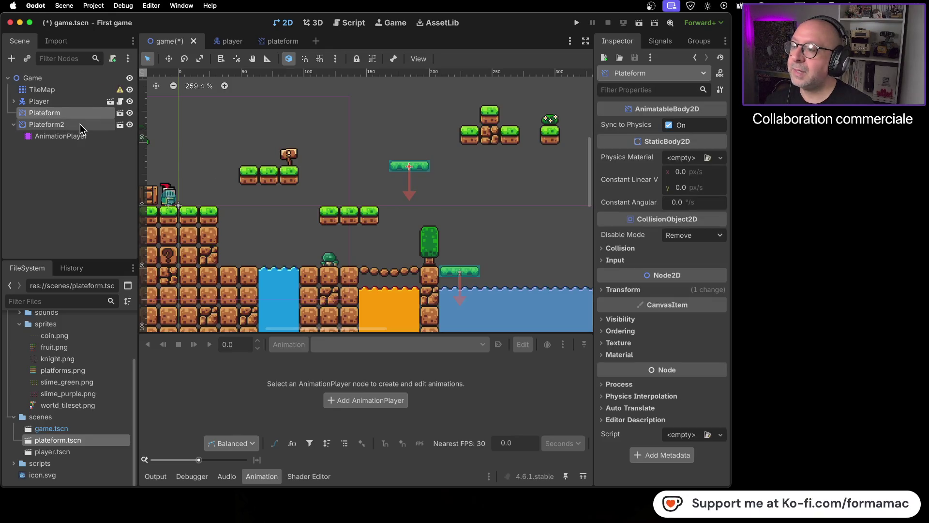
# Step: Review Plateform2's AnimationPlayer animation, then reopen plateform.tscn from FileSystem
pyautogui.click(80, 123)
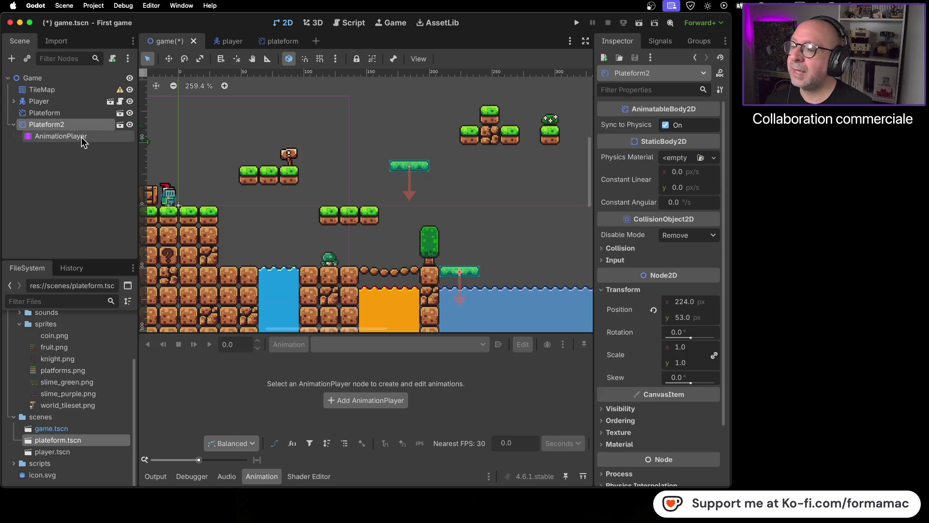
pyautogui.click(81, 136)
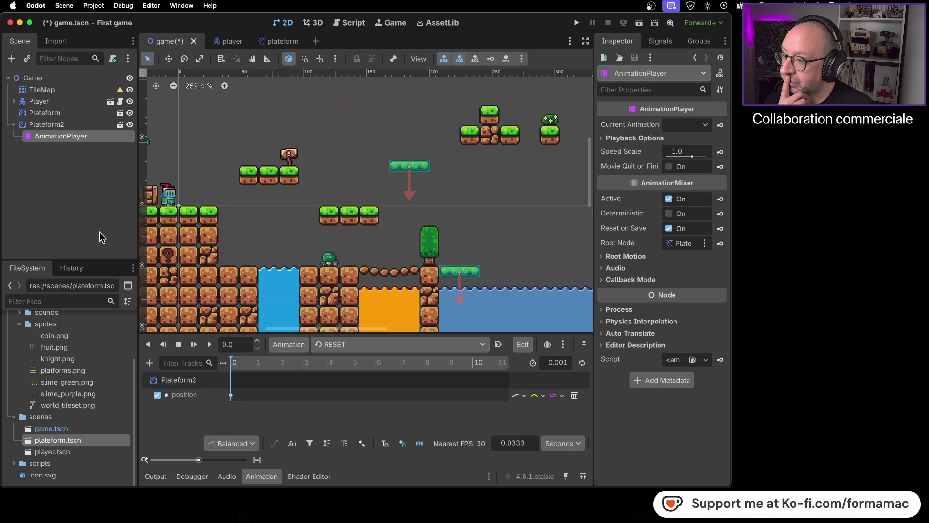
pyautogui.doubleClick(100, 439)
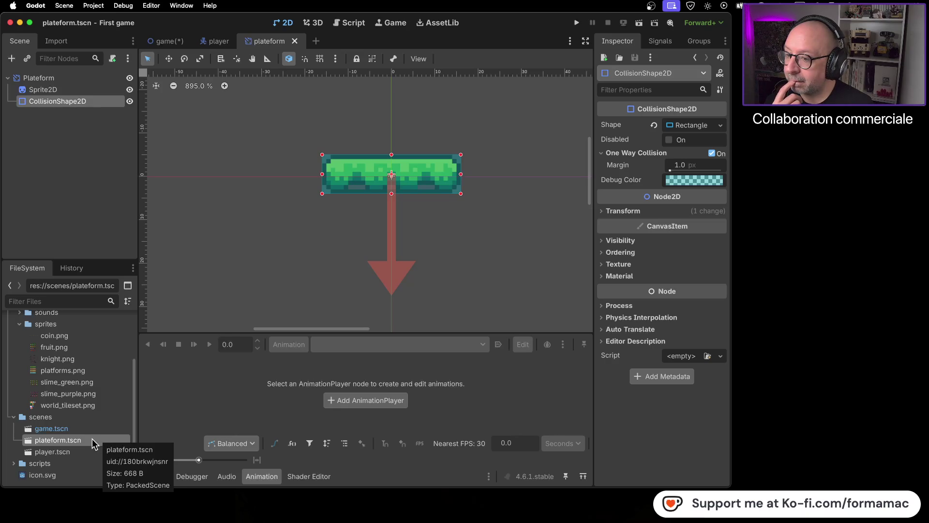
# Step: Duplicate plateform.tscn in the FileSystem dock as plateform2.tscn
pyautogui.rightClick(92, 439)
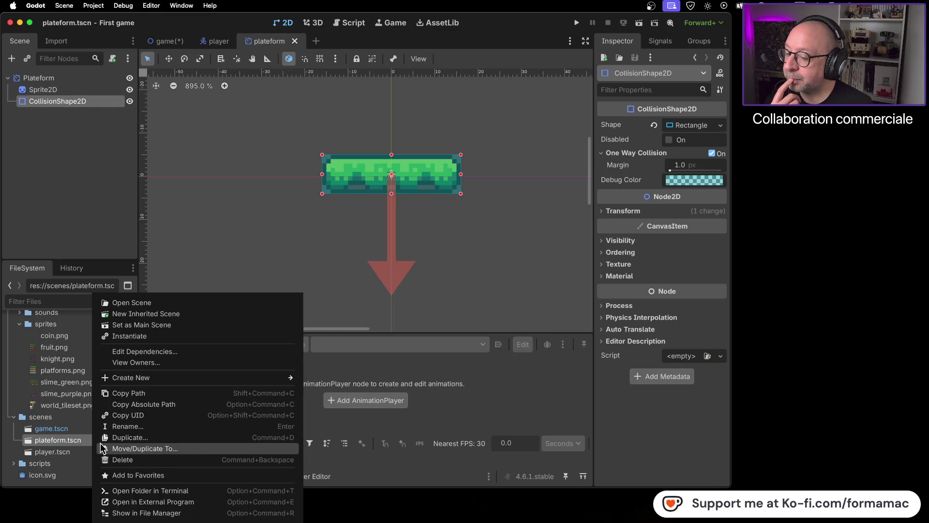
pyautogui.click(115, 437)
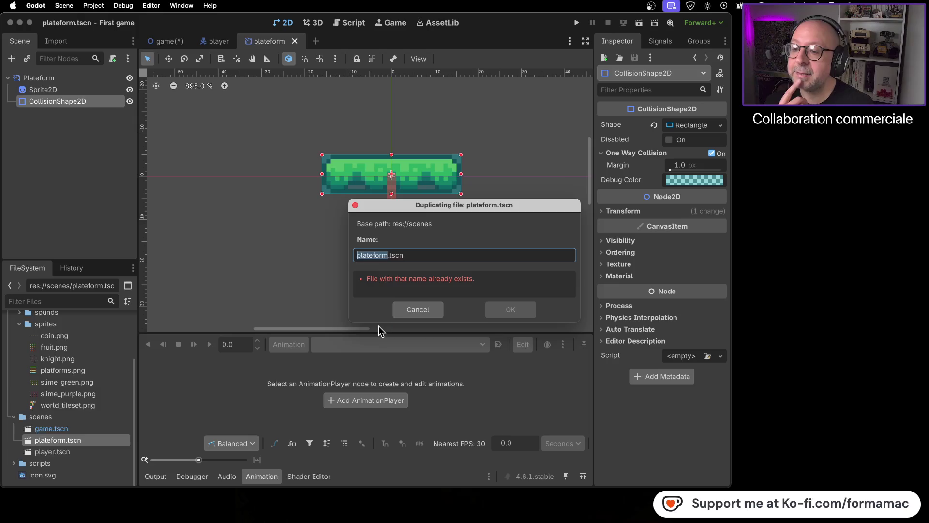
pyautogui.press('Right')
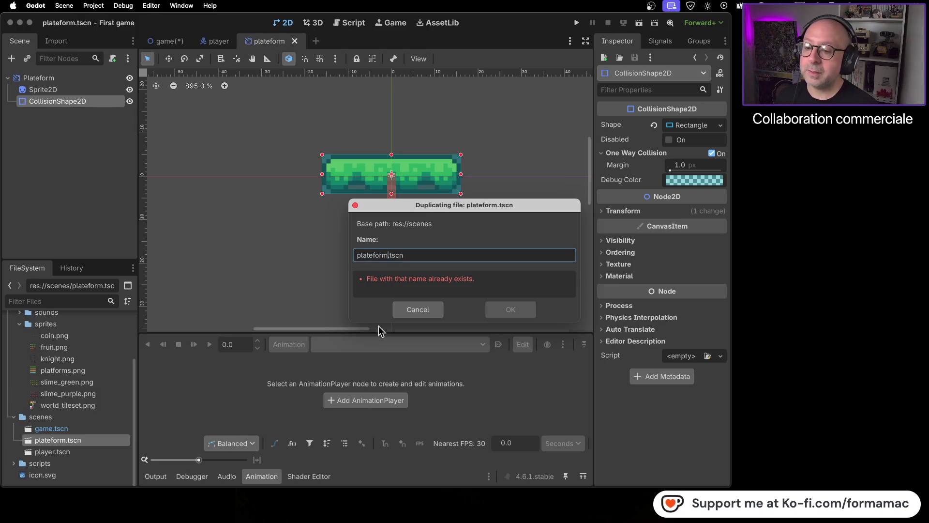
pyautogui.write('2')
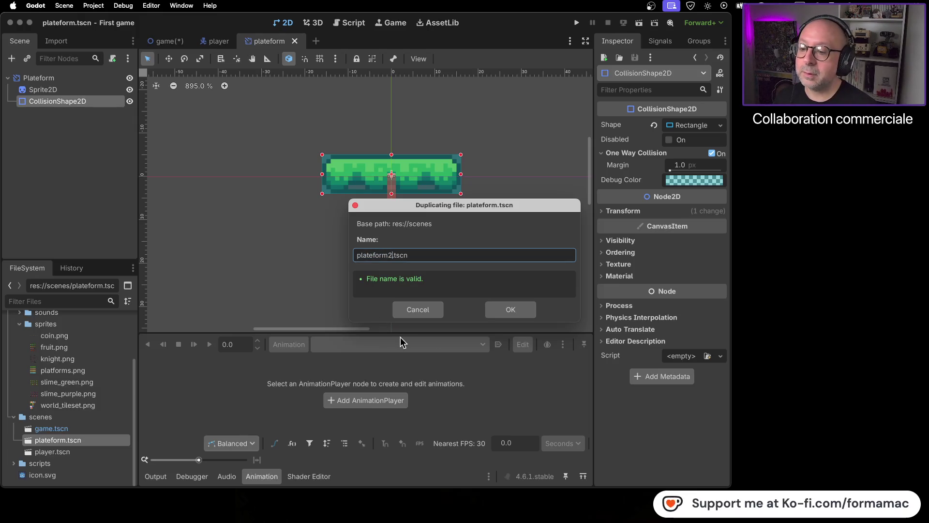
pyautogui.click(501, 309)
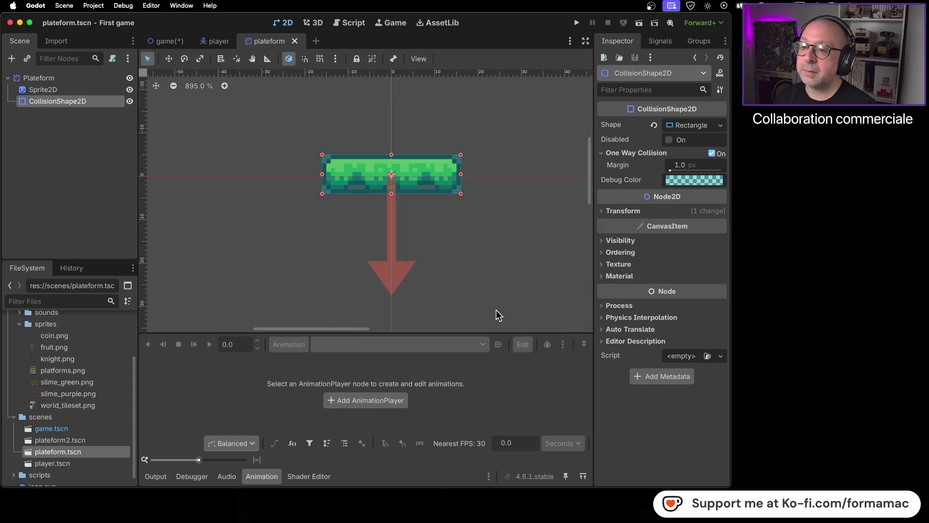
pyautogui.click(411, 200)
pyautogui.scroll(-2, 399, 194)
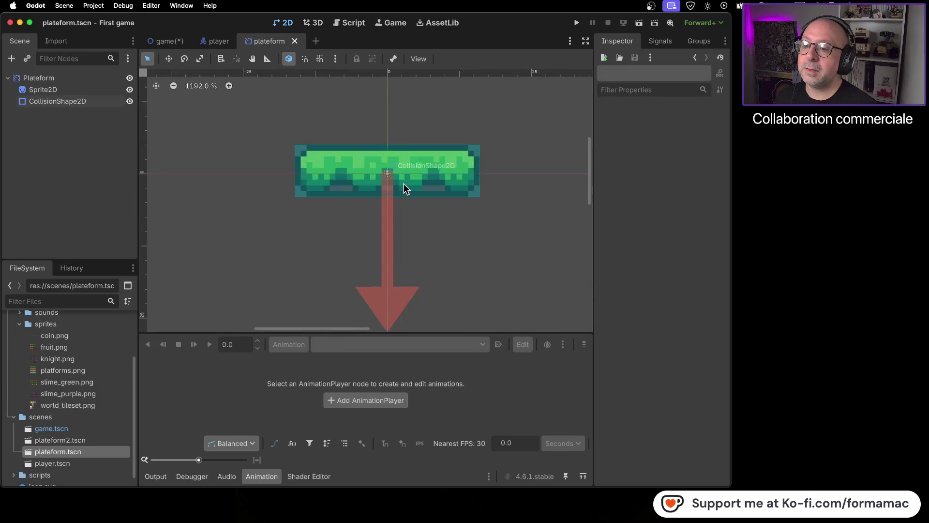
pyautogui.scroll(-2, 404, 184)
pyautogui.click(405, 186)
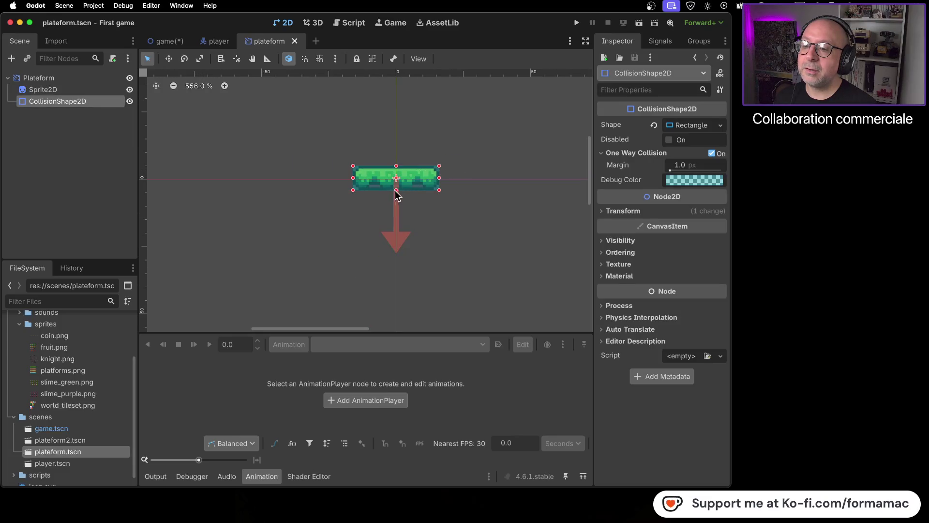
pyautogui.moveTo(397, 190); pyautogui.dragTo(397, 243)
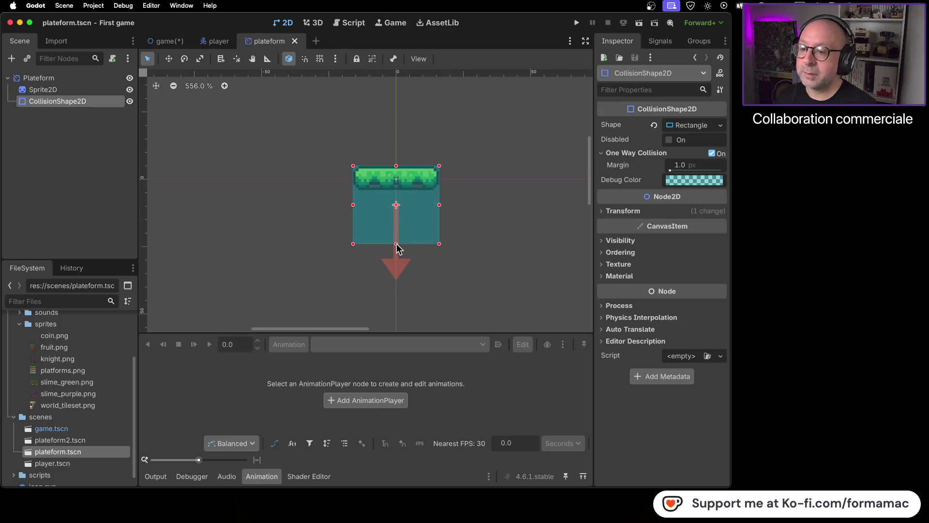
pyautogui.press('super+z')
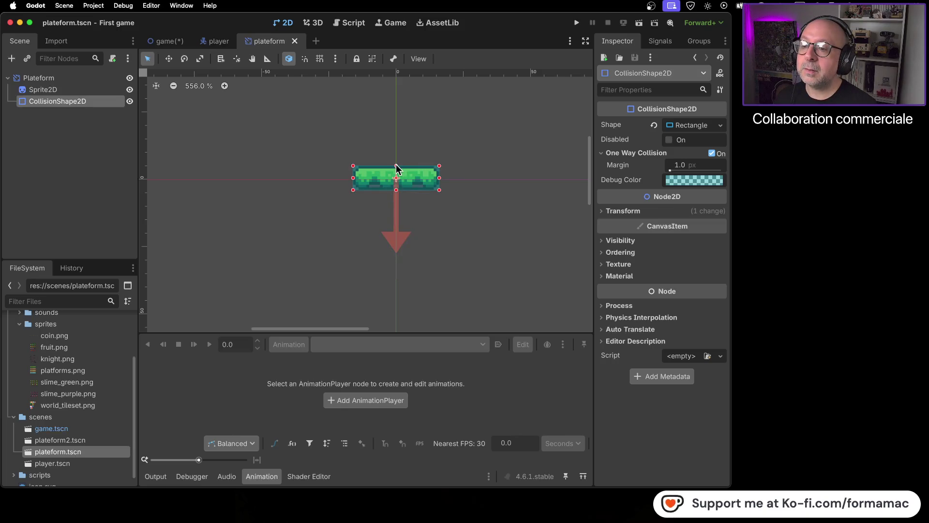
pyautogui.moveTo(396, 166); pyautogui.dragTo(396, 132)
pyautogui.press('super+z')
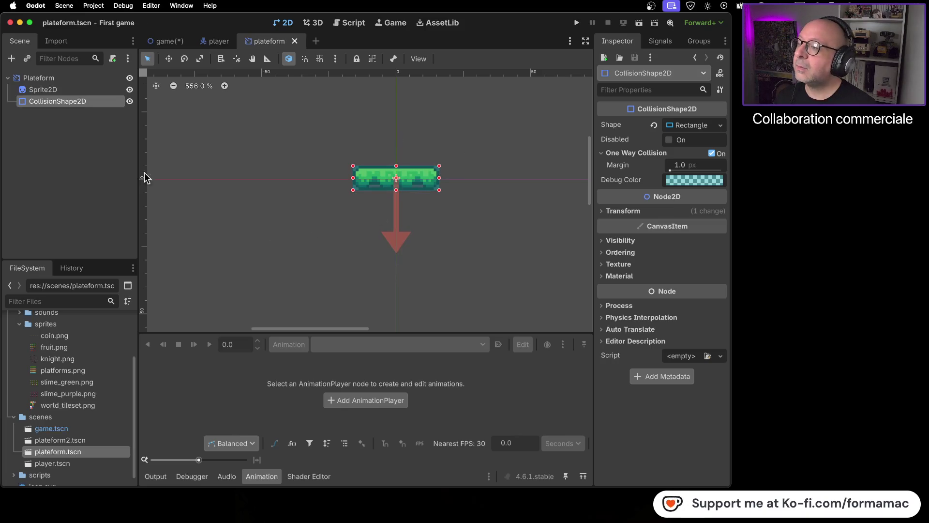
pyautogui.click(53, 89)
pyautogui.moveTo(396, 196); pyautogui.dragTo(396, 225)
pyautogui.press('super+z')
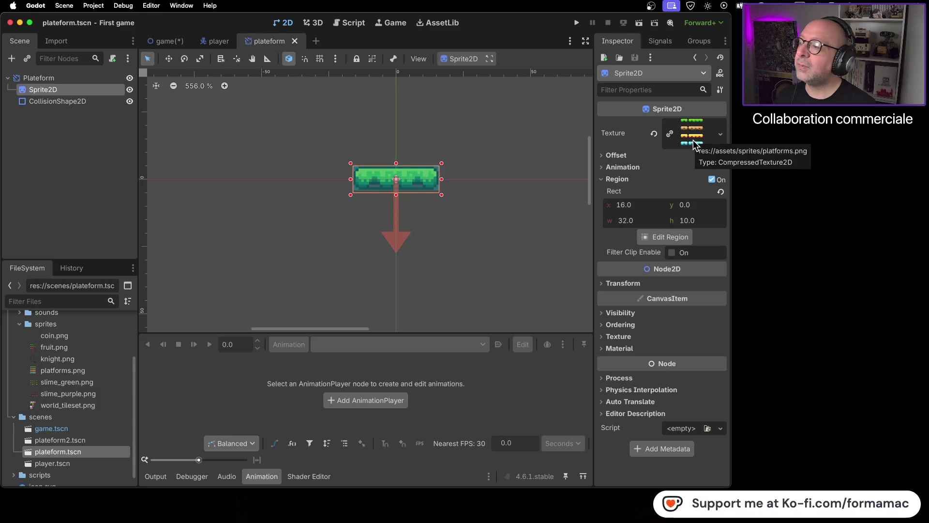
pyautogui.click(80, 73)
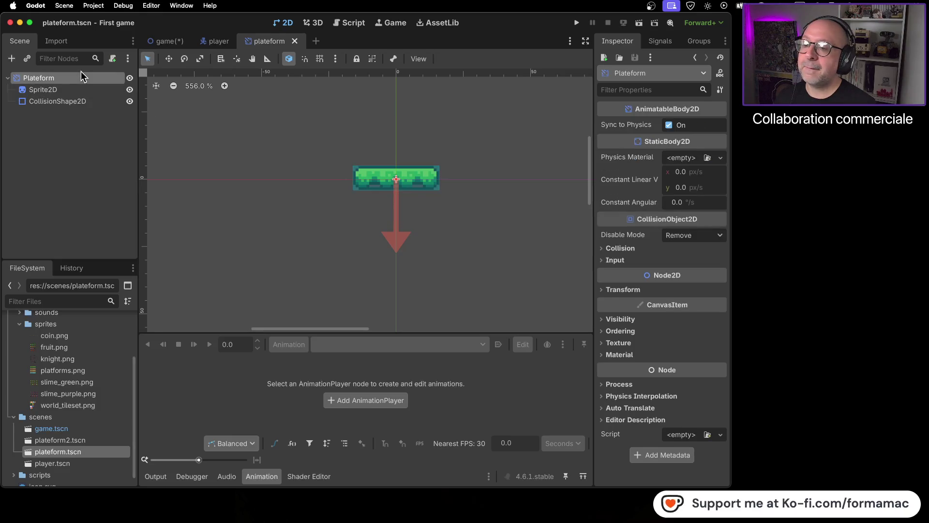
pyautogui.click(79, 89)
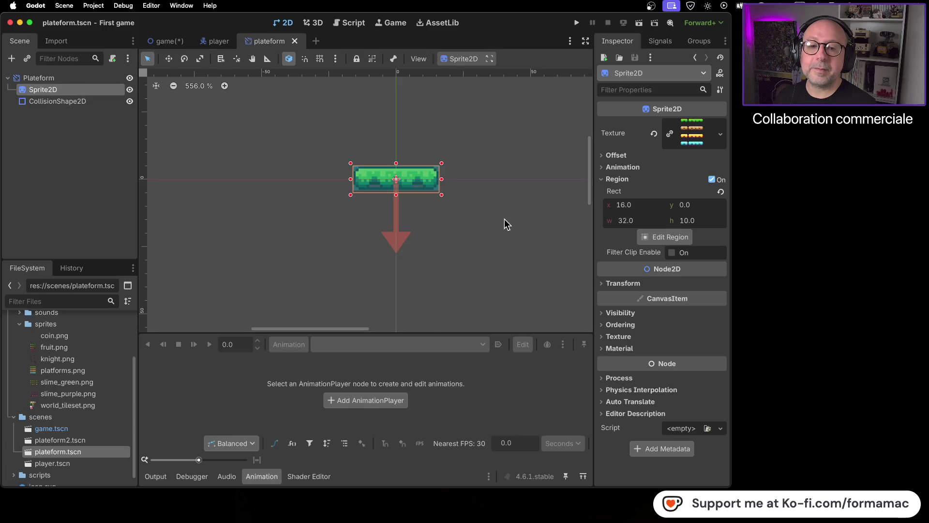
pyautogui.click(693, 137)
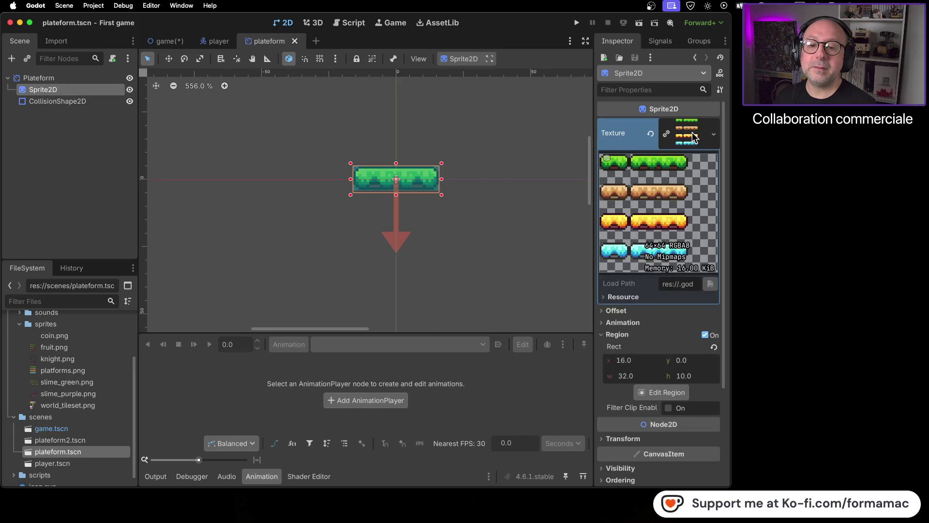
pyautogui.click(693, 133)
pyautogui.click(692, 132)
pyautogui.click(692, 133)
pyautogui.click(417, 194)
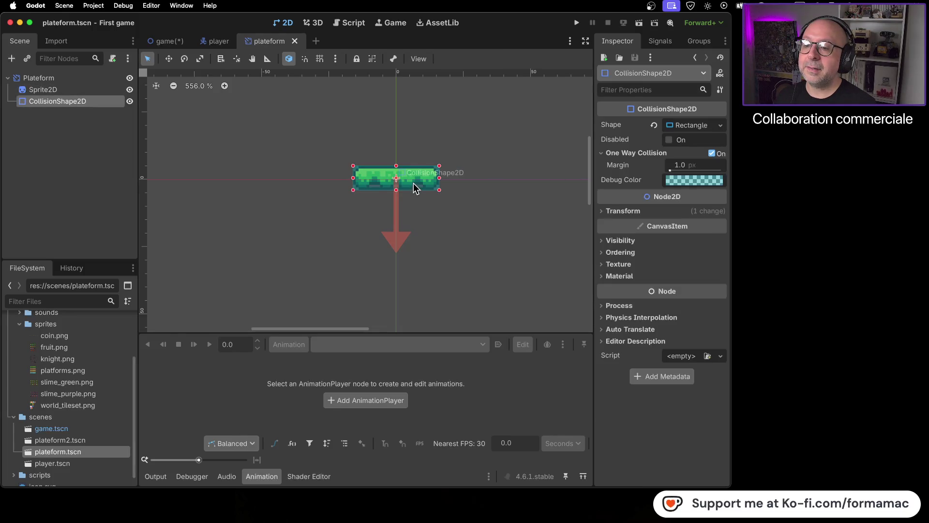
pyautogui.moveTo(441, 191); pyautogui.dragTo(445, 235)
pyautogui.press('super+z')
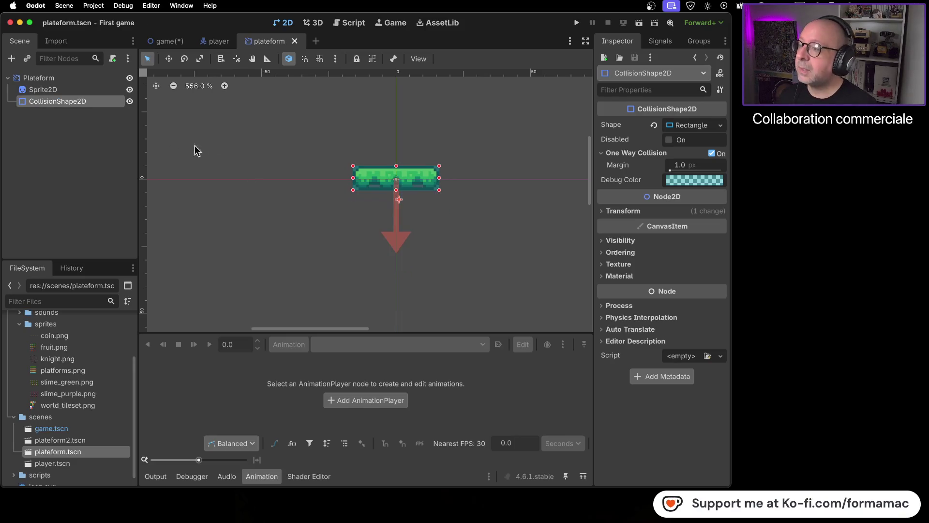
pyautogui.click(100, 88)
pyautogui.moveTo(442, 199); pyautogui.dragTo(450, 218)
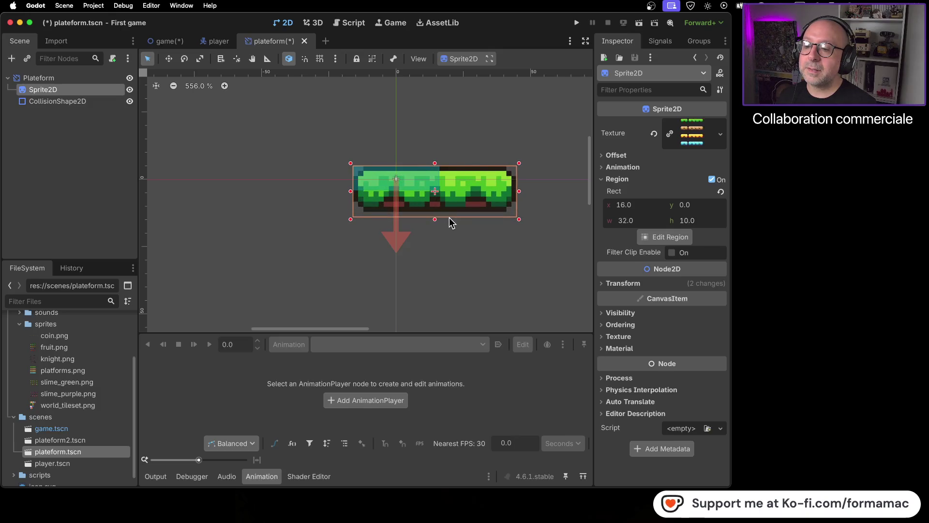
pyautogui.press('super+z')
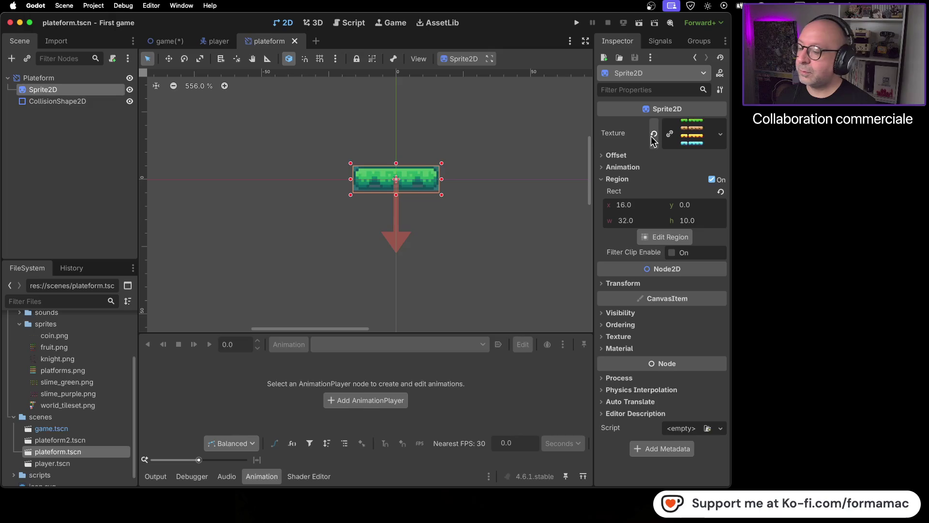
pyautogui.click(86, 441)
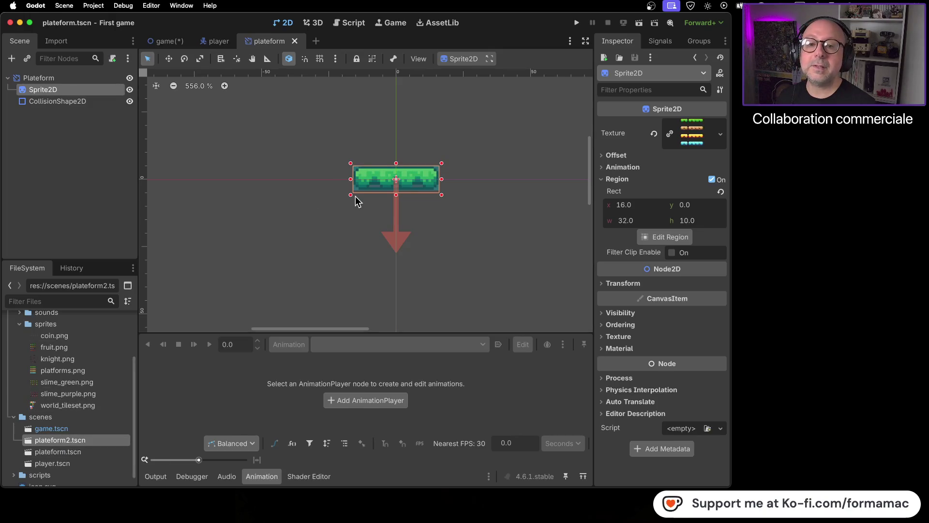
# Step: Open plateform2.tscn and inspect its Sprite2D and CollisionShape2D
pyautogui.doubleClick(106, 440)
pyautogui.scroll(-5, 365, 186)
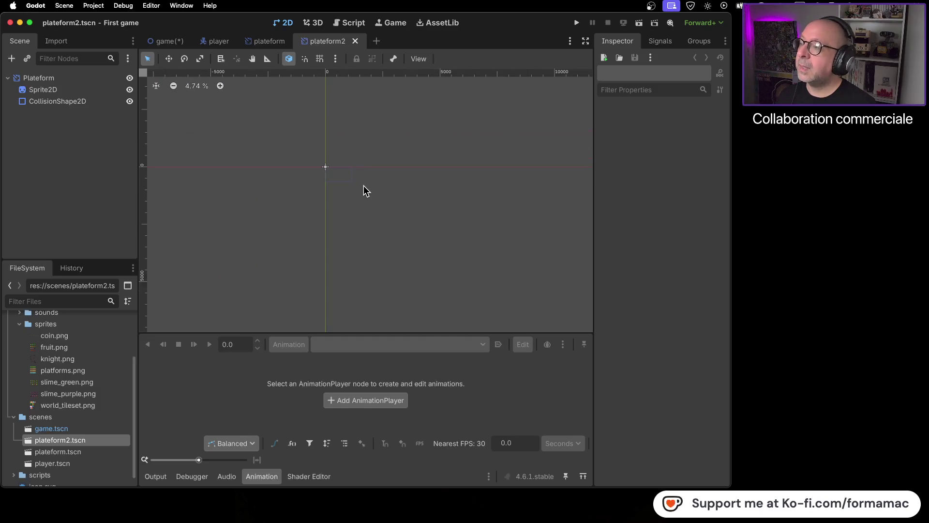
pyautogui.click(102, 89)
pyautogui.scroll(7, 323, 166)
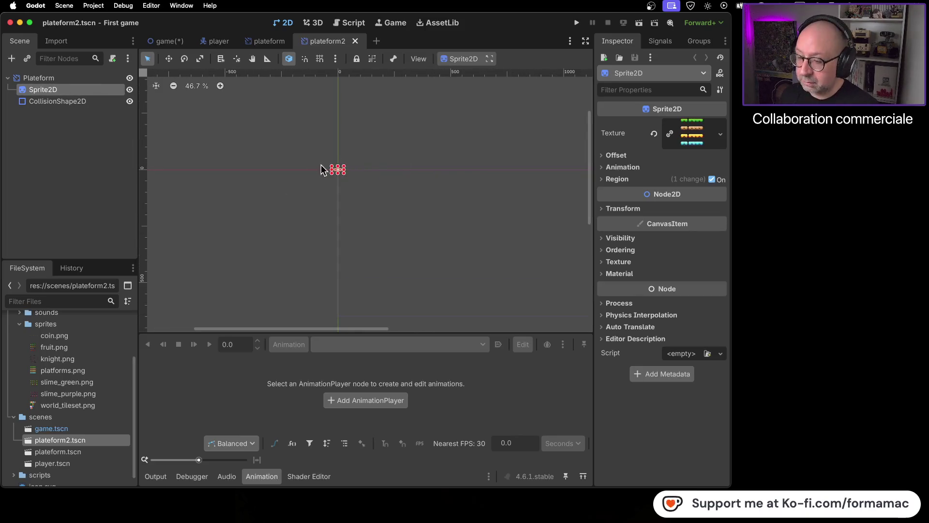
pyautogui.scroll(9, 331, 160)
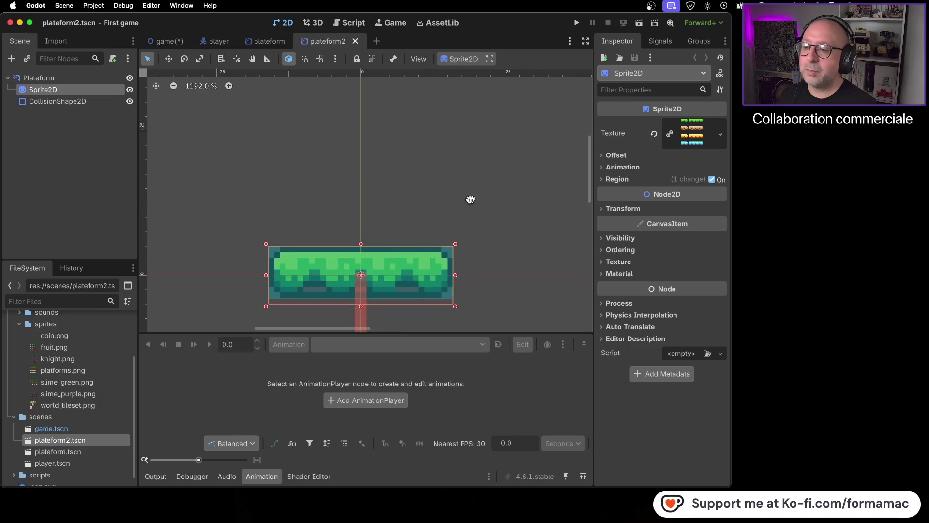
pyautogui.moveTo(472, 210); pyautogui.dragTo(468, 99)
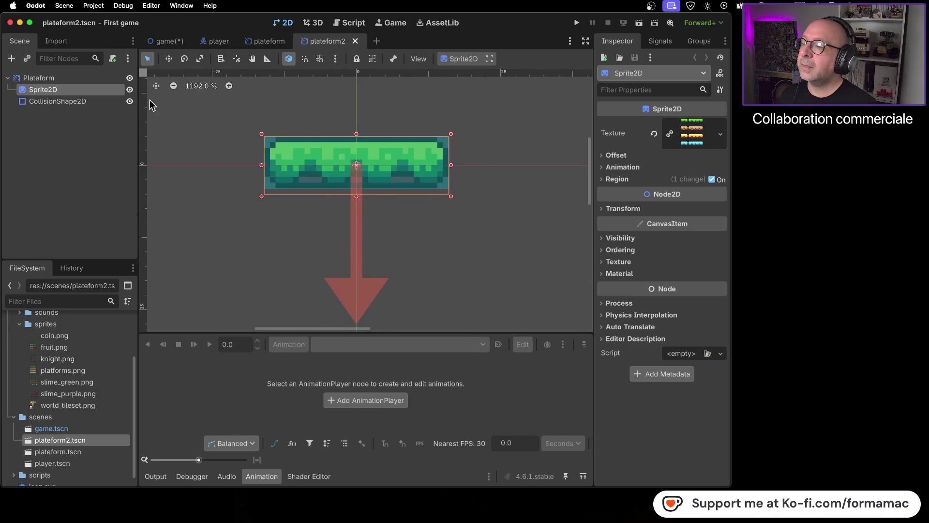
pyautogui.click(87, 103)
pyautogui.click(88, 91)
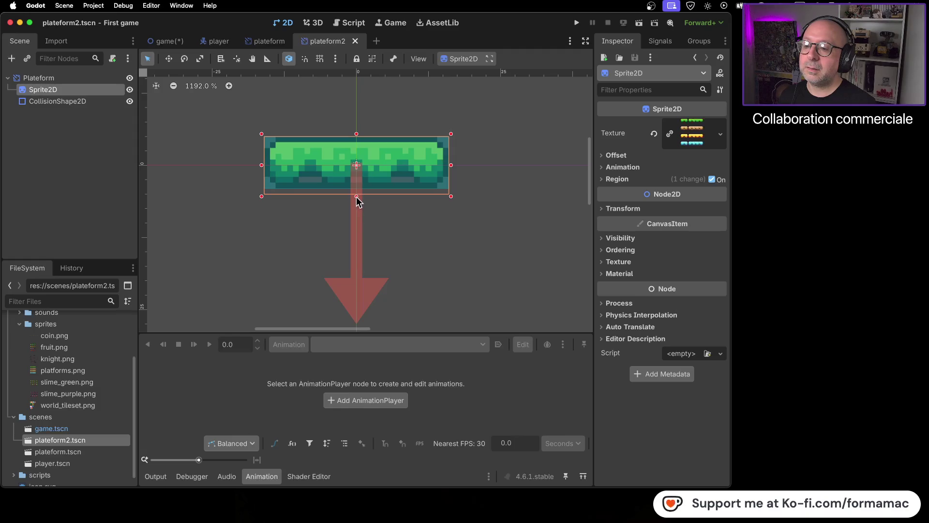
# Step: Try stretching the platform sprite taller, undo it, then switch to the YouTube tutorial
pyautogui.moveTo(357, 197)
pyautogui.mouseDown()
pyautogui.moveTo(358, 214)
pyautogui.moveTo(359, 191)
pyautogui.mouseUp()
pyautogui.press('super+z')
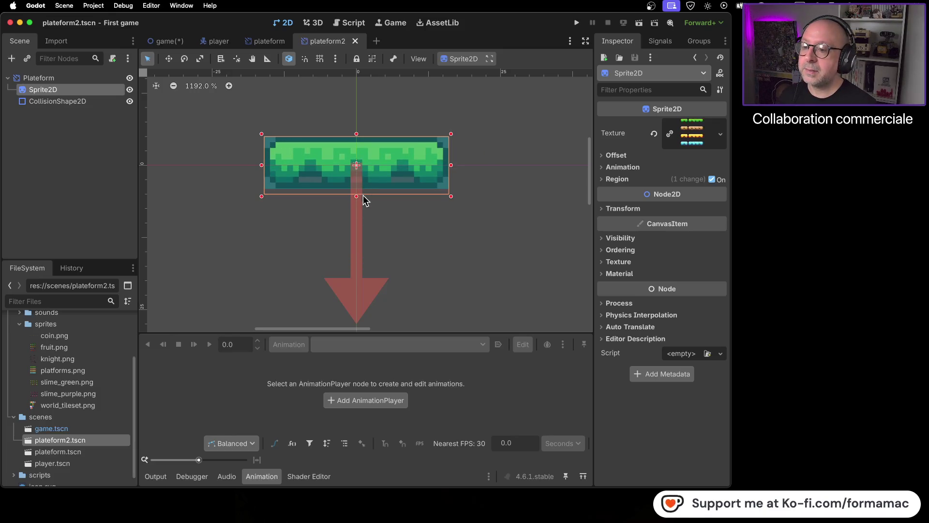
pyautogui.click(390, 231)
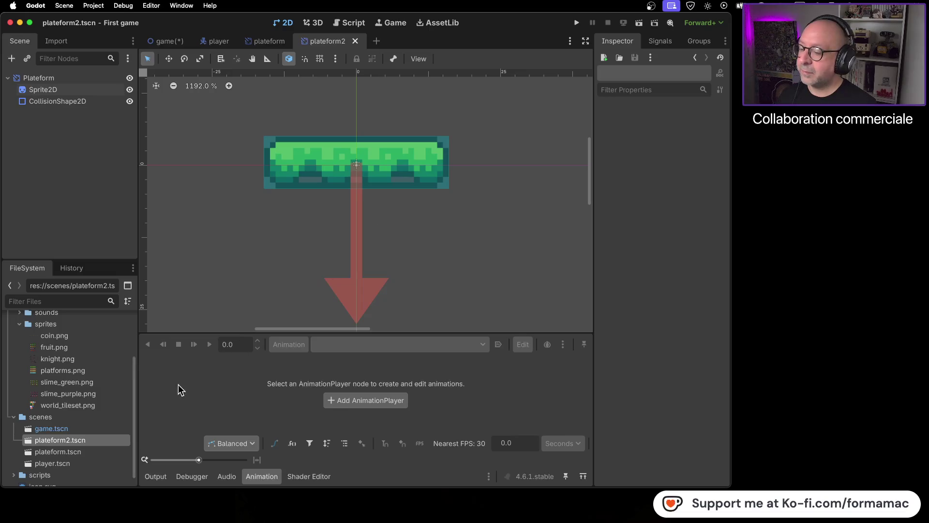
pyautogui.press('super+Tab')
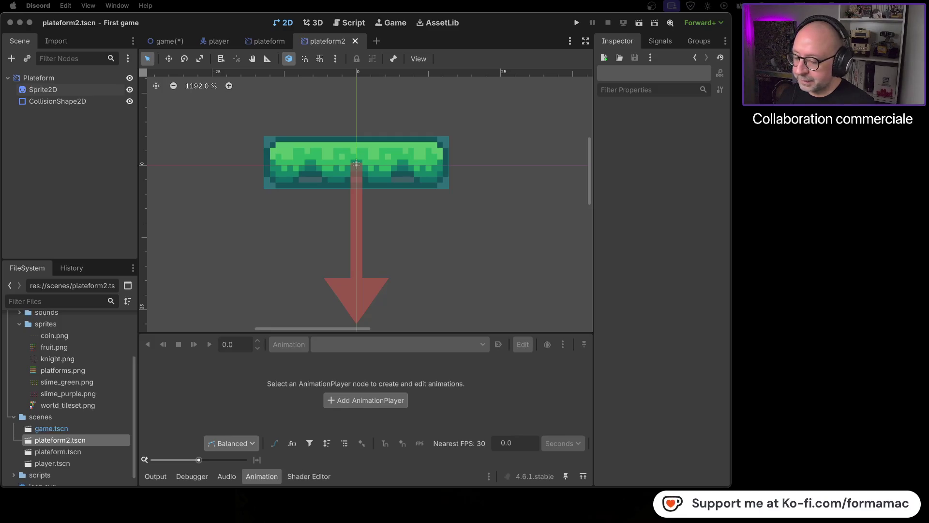
pyautogui.press('super+Tab')
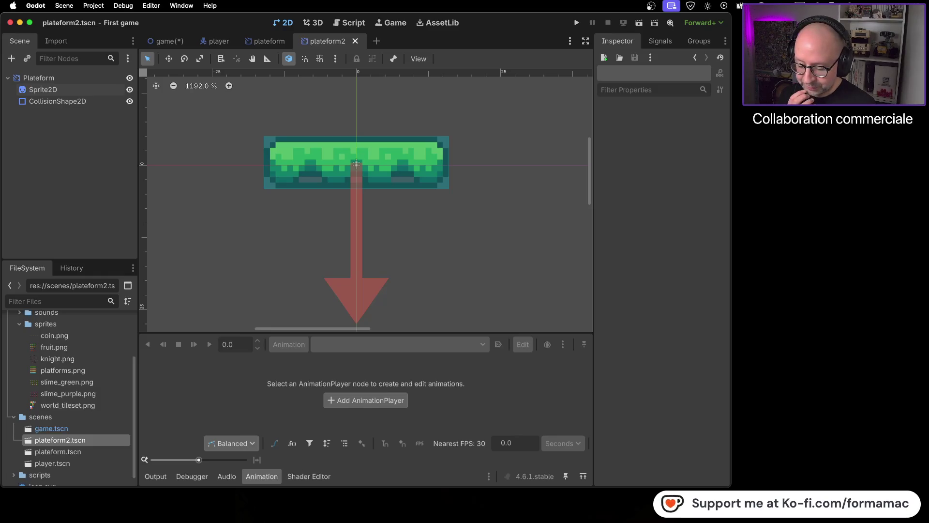
pyautogui.press('super+Tab')
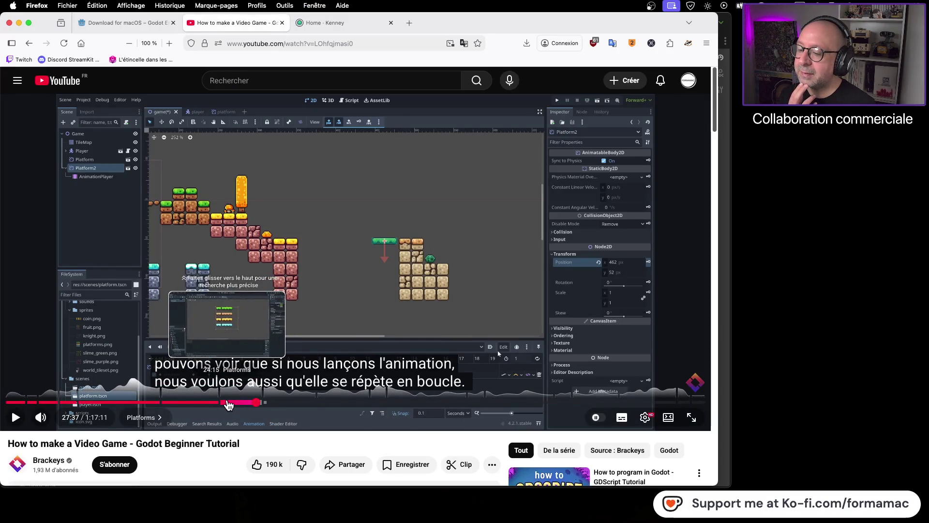
# Step: Replay the tutorial from 24:01, pause at the Region Editor part, and return to Godot
pyautogui.click(226, 402)
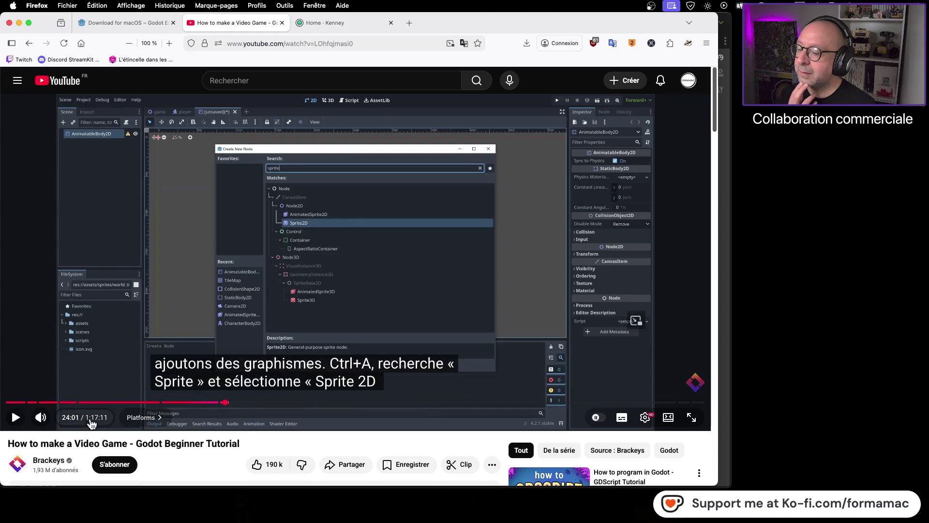
pyautogui.click(16, 419)
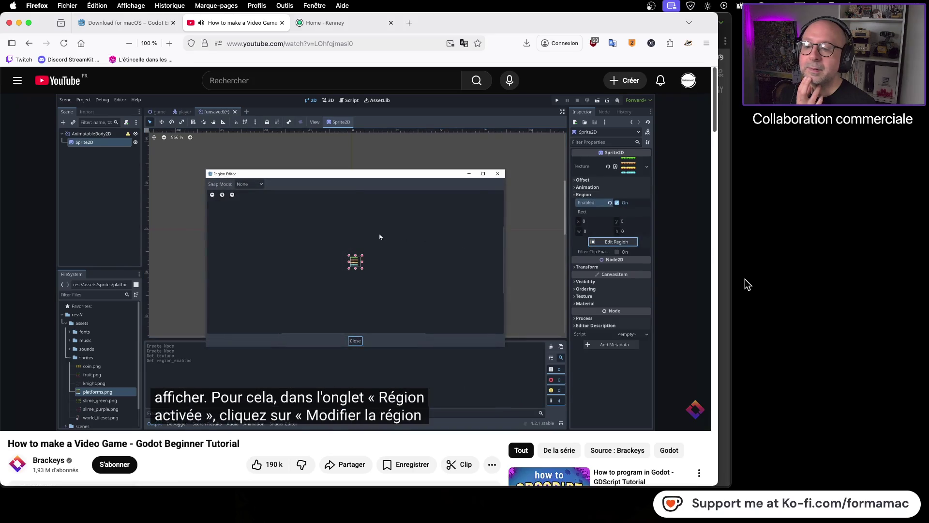
pyautogui.moveTo(356, 314)
pyautogui.click(383, 245)
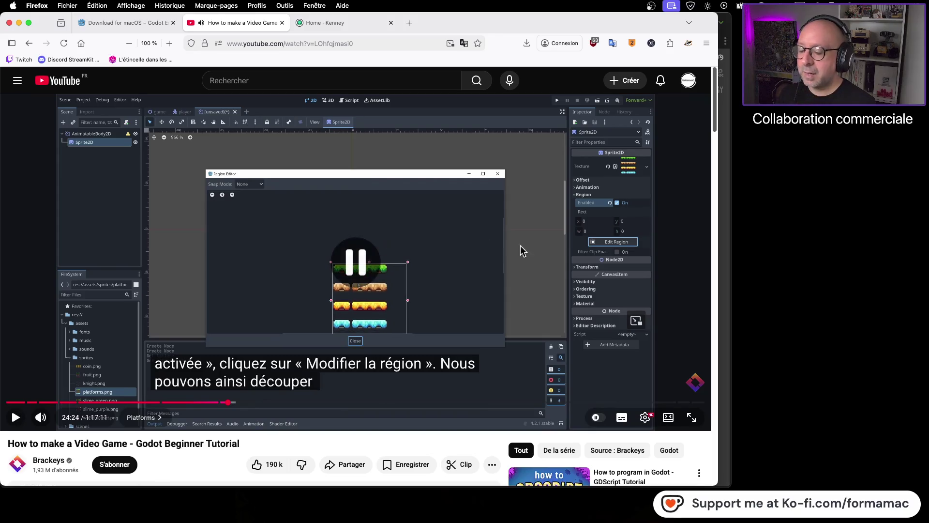
pyautogui.press('super+Tab')
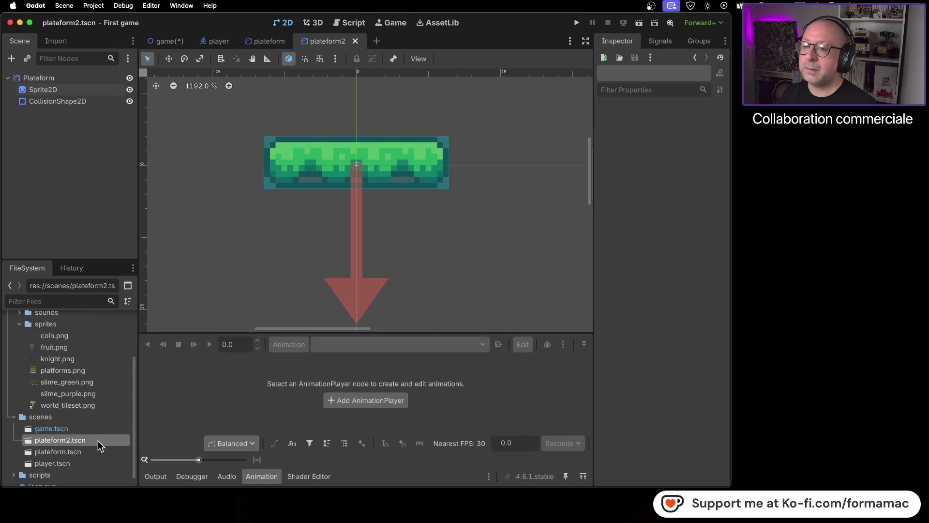
# Step: Select plateform2's Sprite2D, expand its Region settings and open the Region Editor
pyautogui.press('super+Tab')
pyautogui.press('super+Tab')
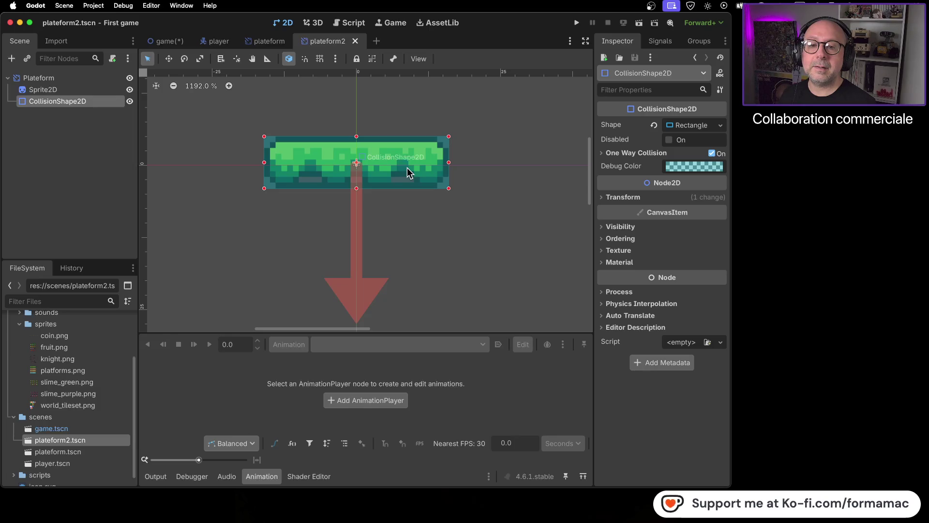
pyautogui.click(45, 91)
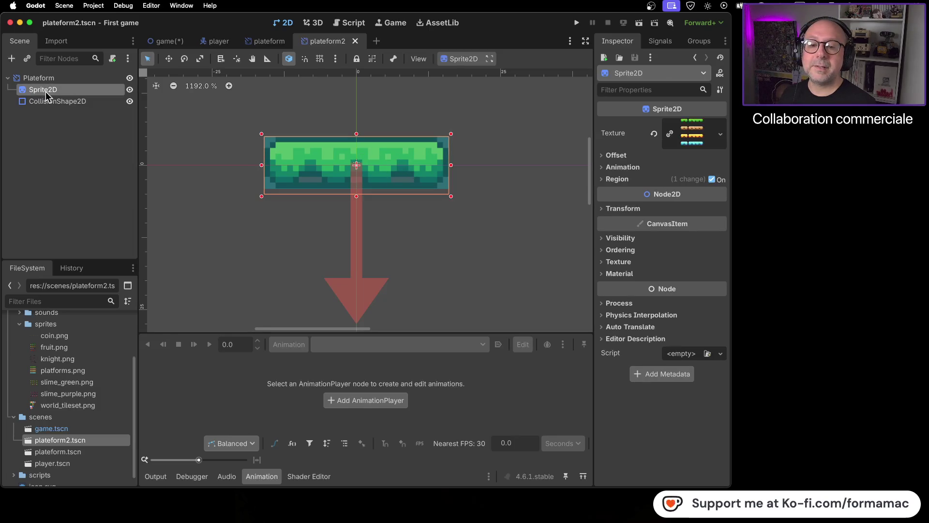
pyautogui.click(51, 79)
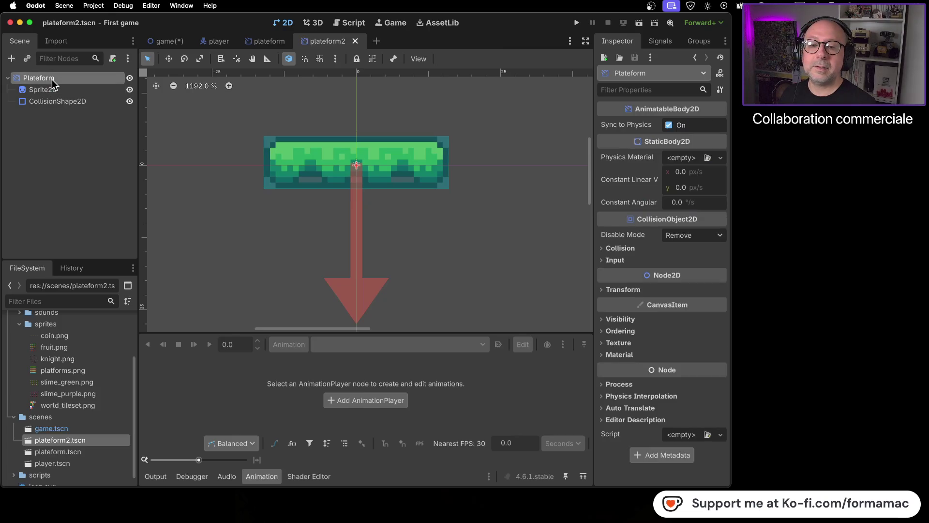
pyautogui.click(52, 90)
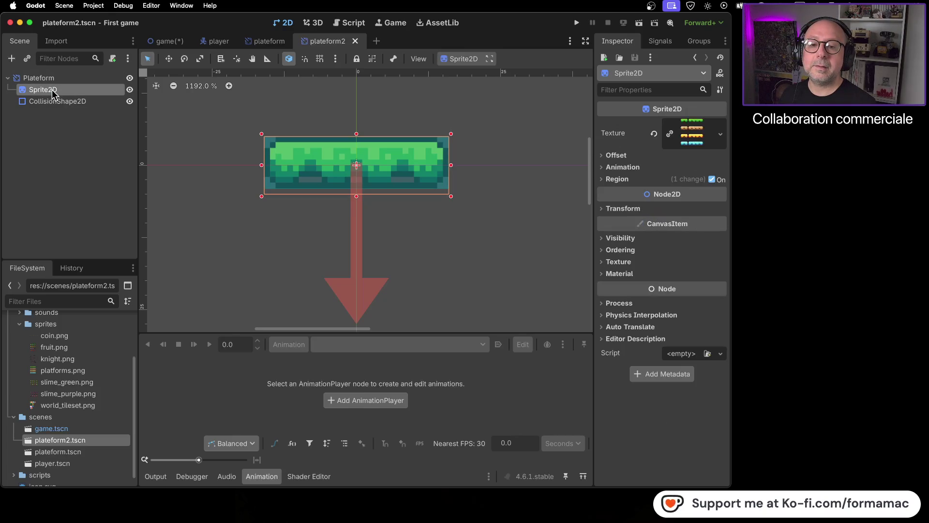
pyautogui.click(602, 179)
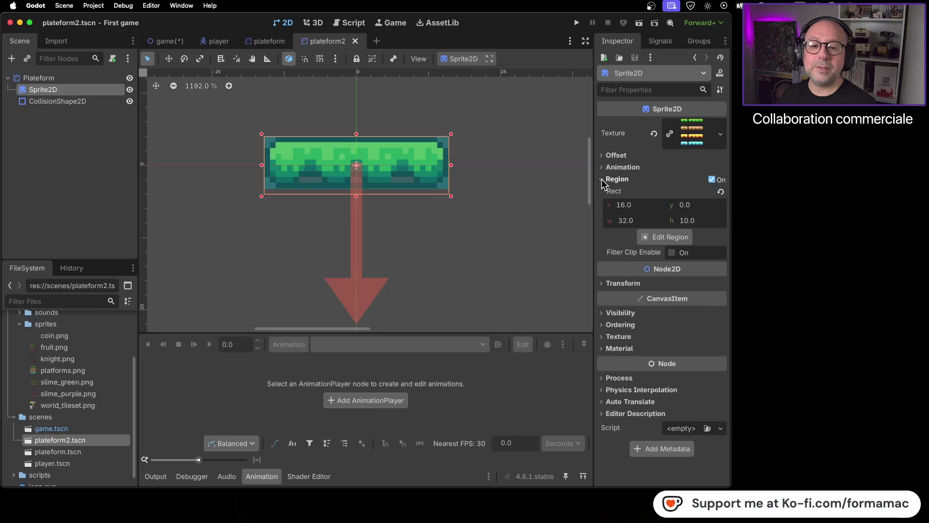
pyautogui.click(665, 237)
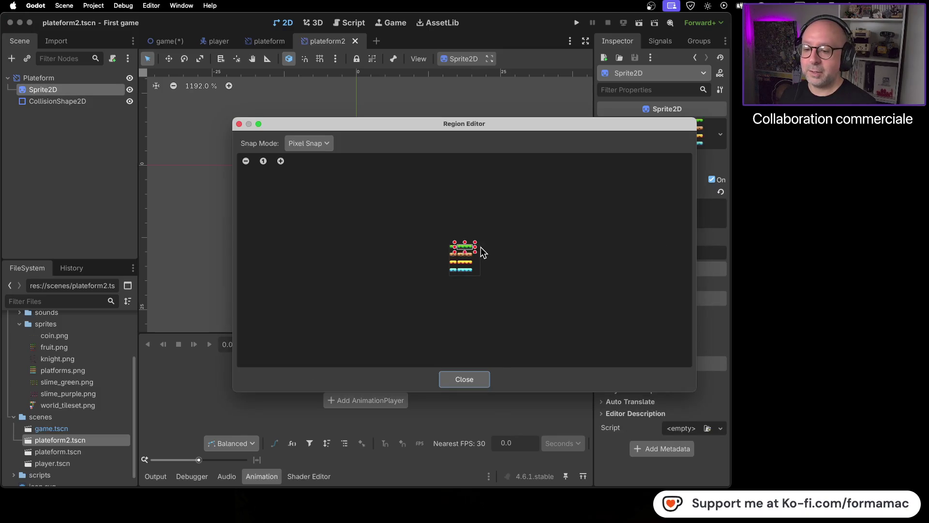
# Step: Frame the long yellow platform as the sprite region (x 17, y 33, w 30, h 8)
pyautogui.scroll(4, 472, 252)
pyautogui.scroll(1, 471, 251)
pyautogui.moveTo(416, 189); pyautogui.dragTo(426, 229)
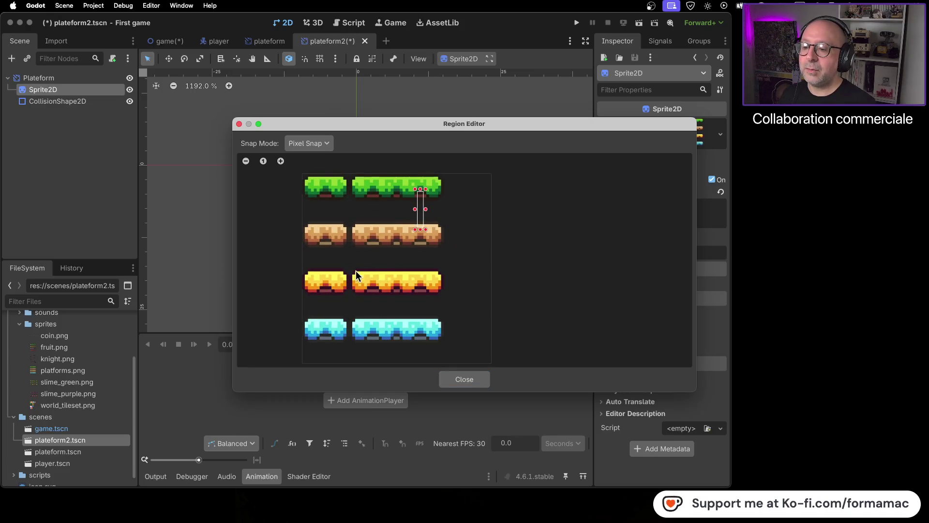
pyautogui.click(360, 231)
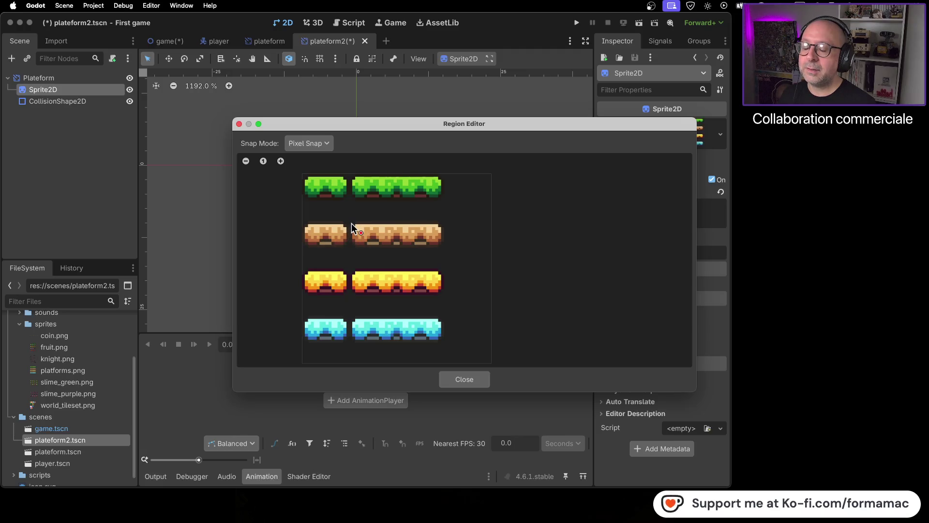
pyautogui.moveTo(352, 270)
pyautogui.mouseDown()
pyautogui.moveTo(362, 283)
pyautogui.moveTo(442, 295)
pyautogui.mouseUp()
pyautogui.scroll(6, 414, 279)
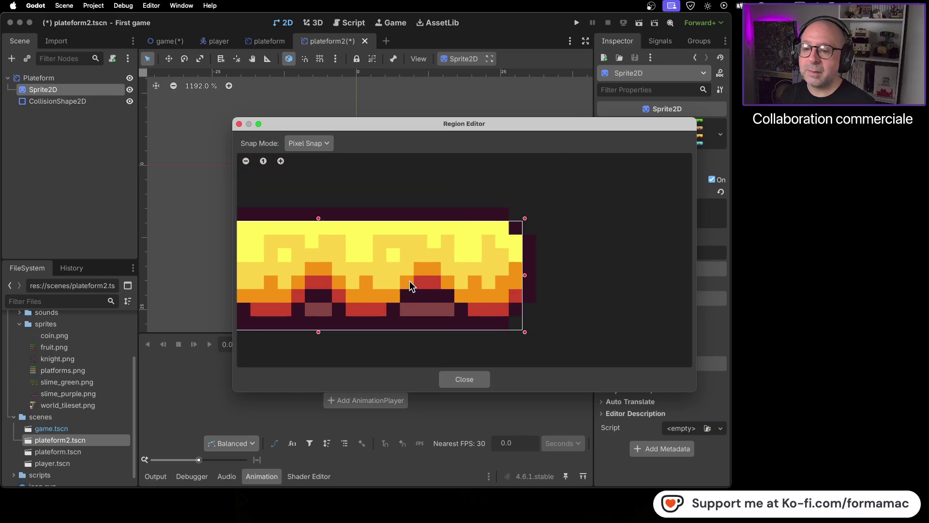
pyautogui.scroll(-2, 410, 286)
pyautogui.scroll(-2, 509, 276)
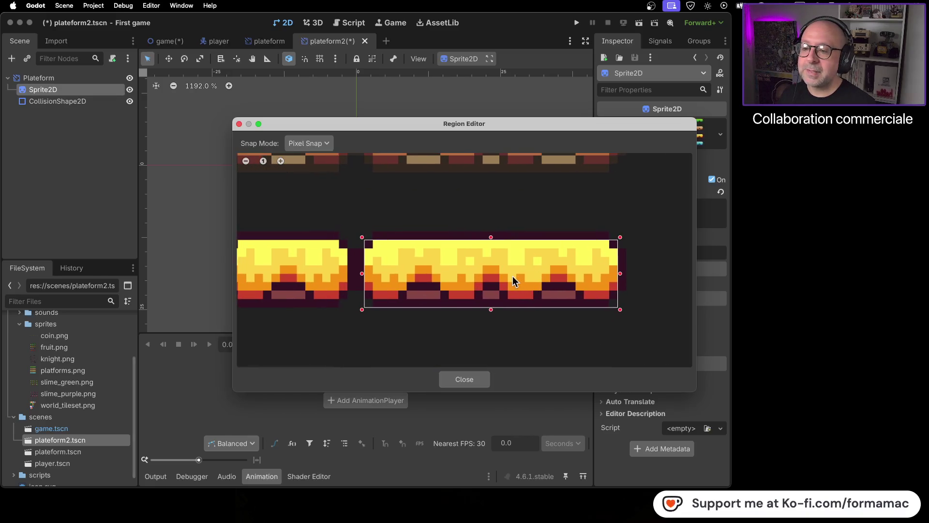
pyautogui.scroll(-3, 470, 277)
pyautogui.scroll(-3, 468, 277)
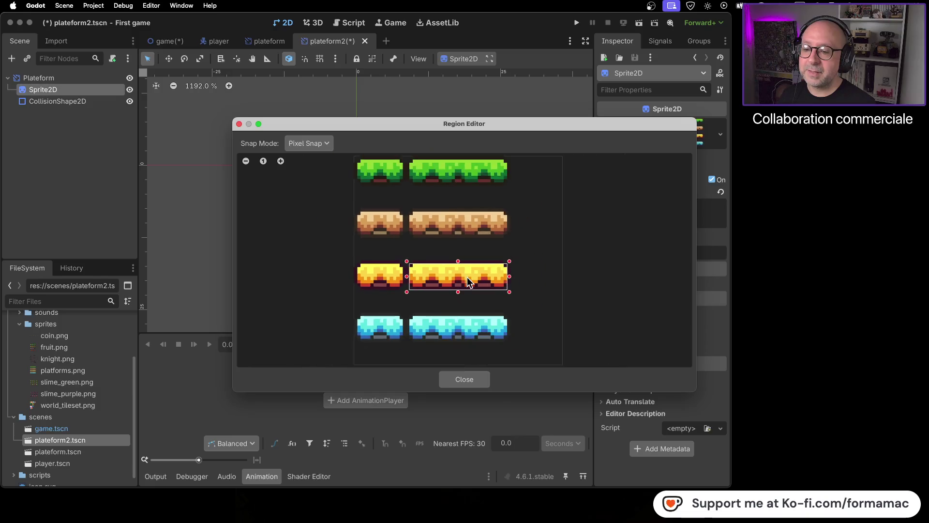
pyautogui.click(465, 379)
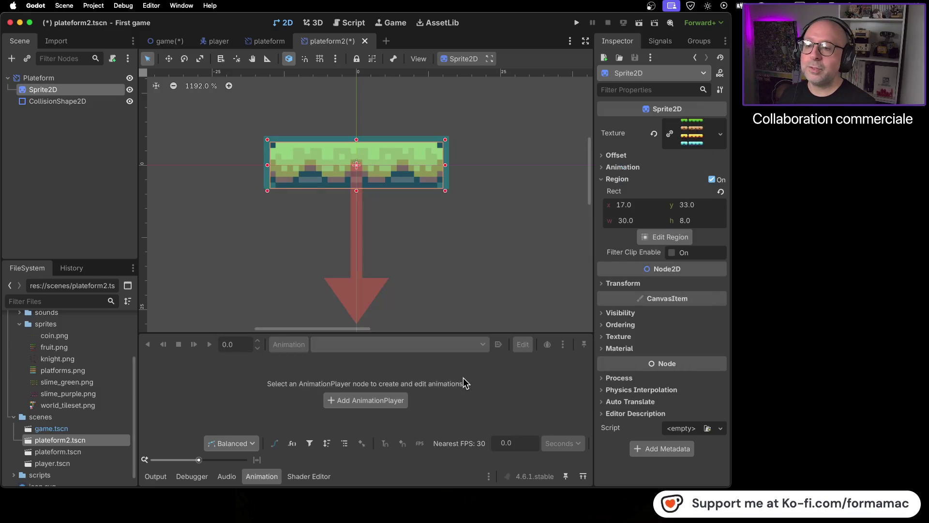
# Step: Deselect the platform sprite and switch back to the game.tscn level tab
pyautogui.click(461, 260)
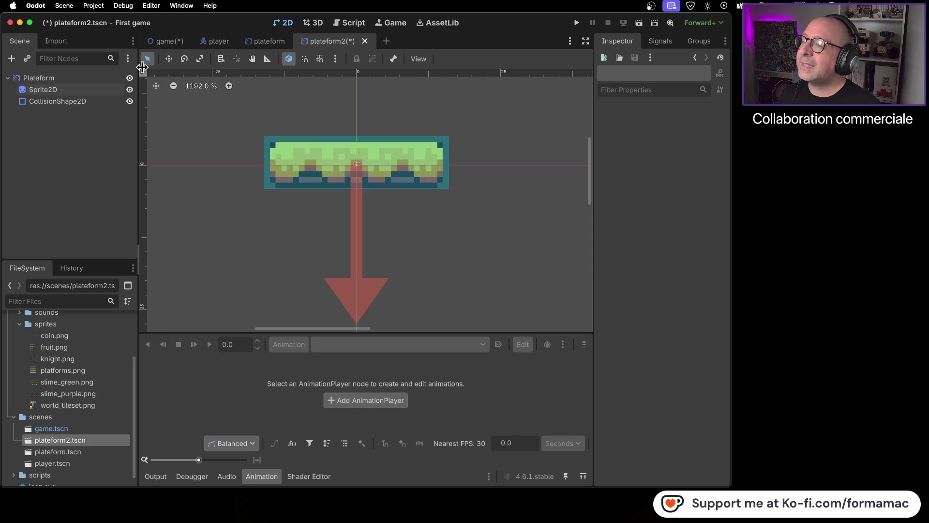
pyautogui.click(171, 47)
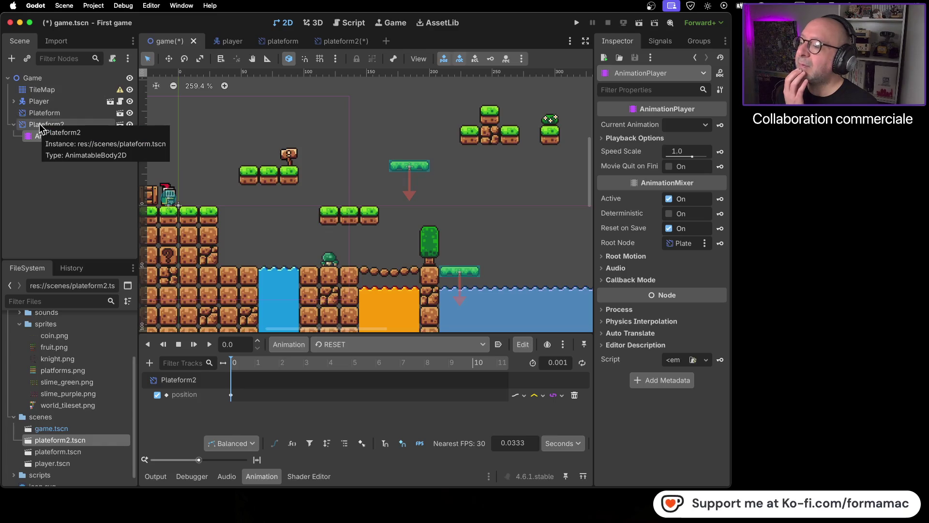
# Step: Open the Create New Node dialog using the Scene dock's Add Child Node button
pyautogui.click(12, 58)
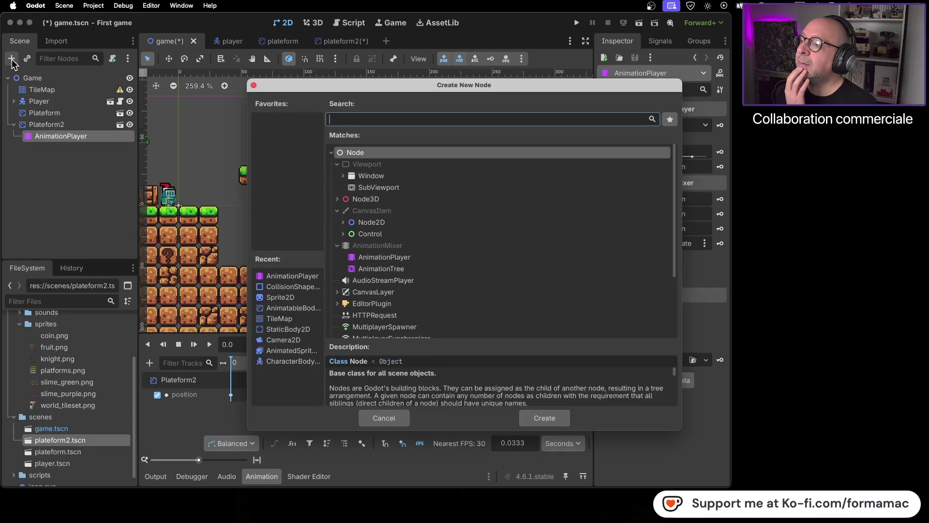
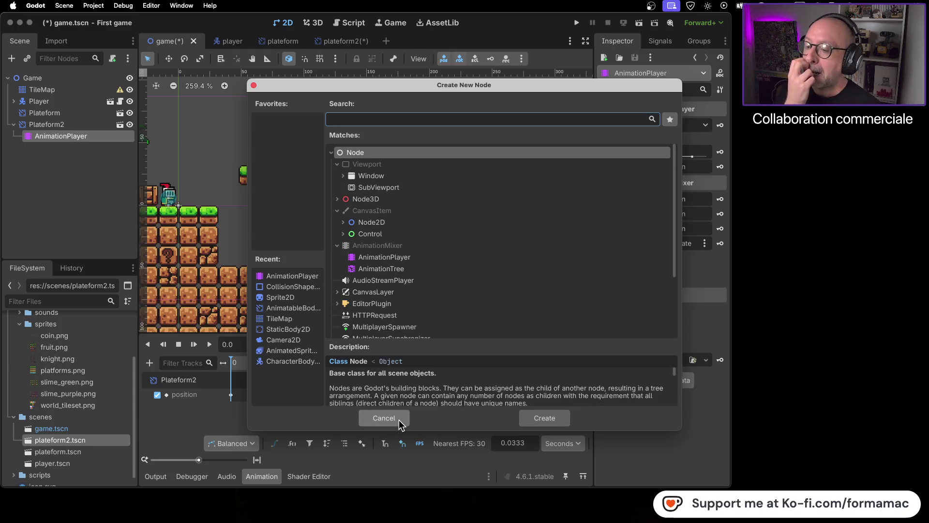
# Step: Create an AnimatableBody2D node, delete it again, and select the Game root node
pyautogui.click(305, 309)
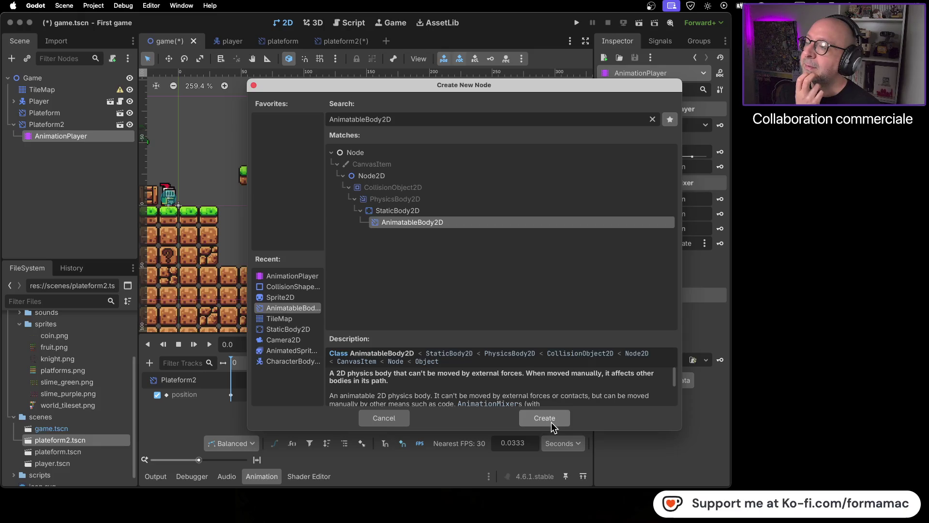
pyautogui.click(552, 425)
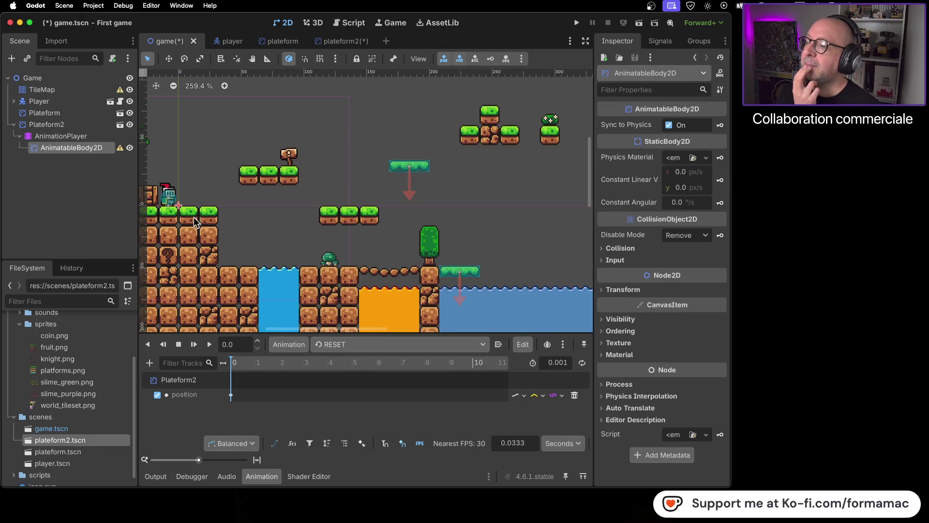
pyautogui.rightClick(58, 150)
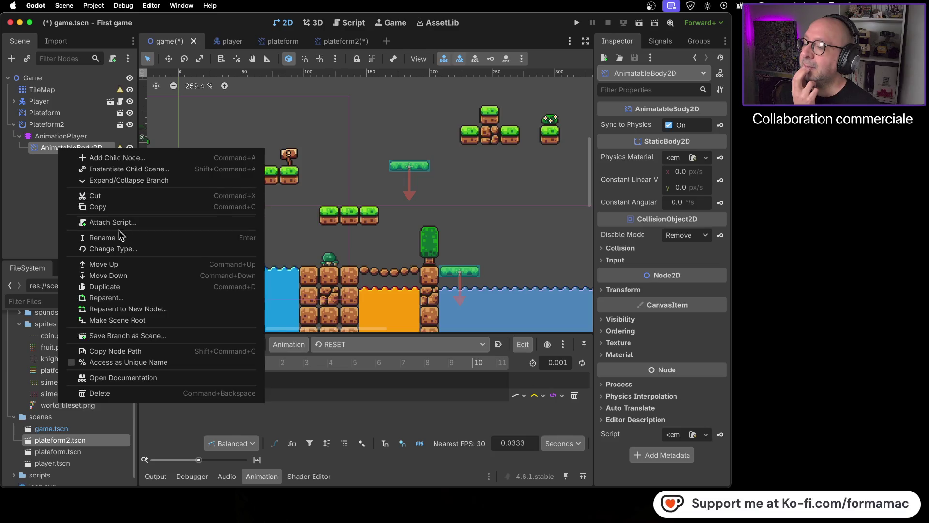
pyautogui.click(121, 391)
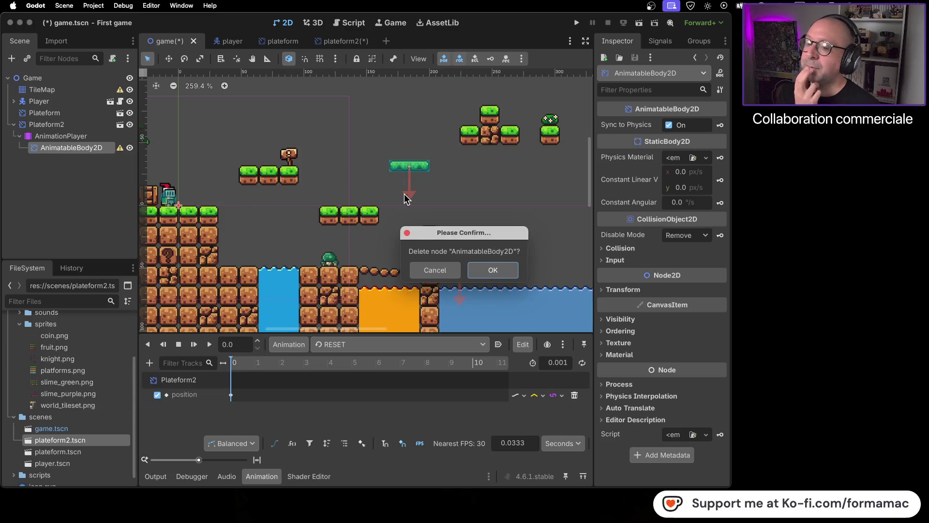
pyautogui.click(490, 274)
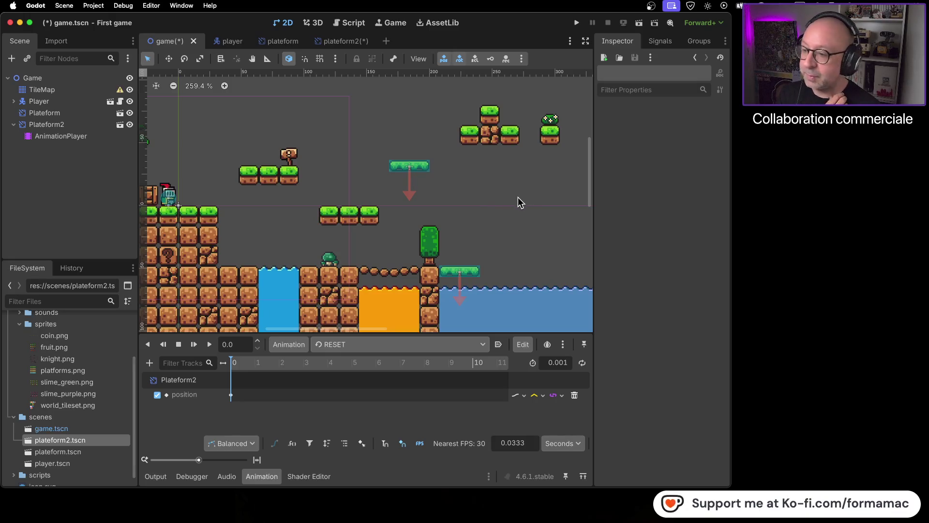
pyautogui.click(53, 78)
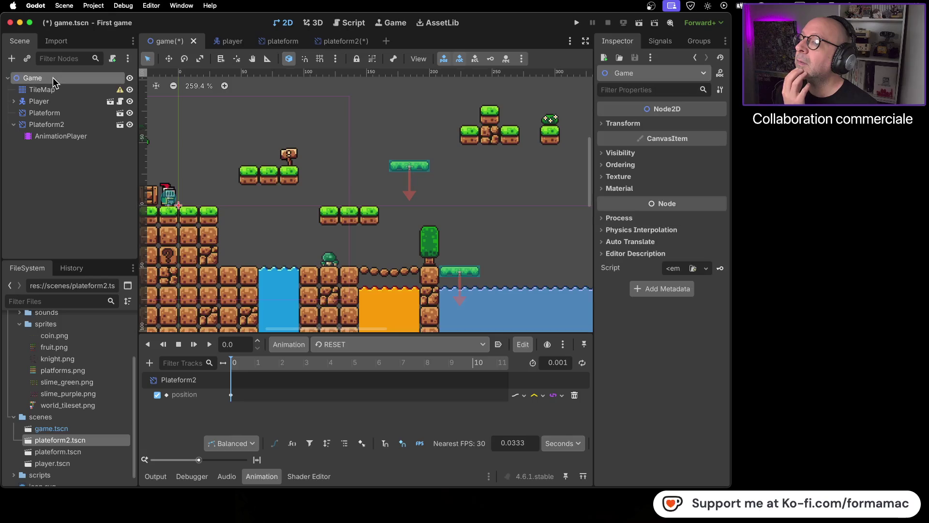
# Step: Add an AnimatableBody2D to the Game scene and move it to the top of Game's children
pyautogui.click(13, 59)
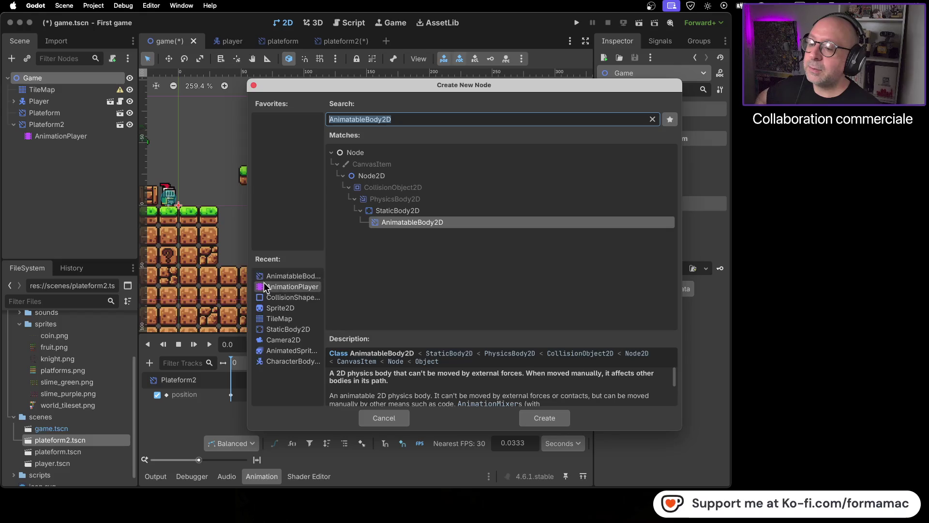
pyautogui.click(282, 277)
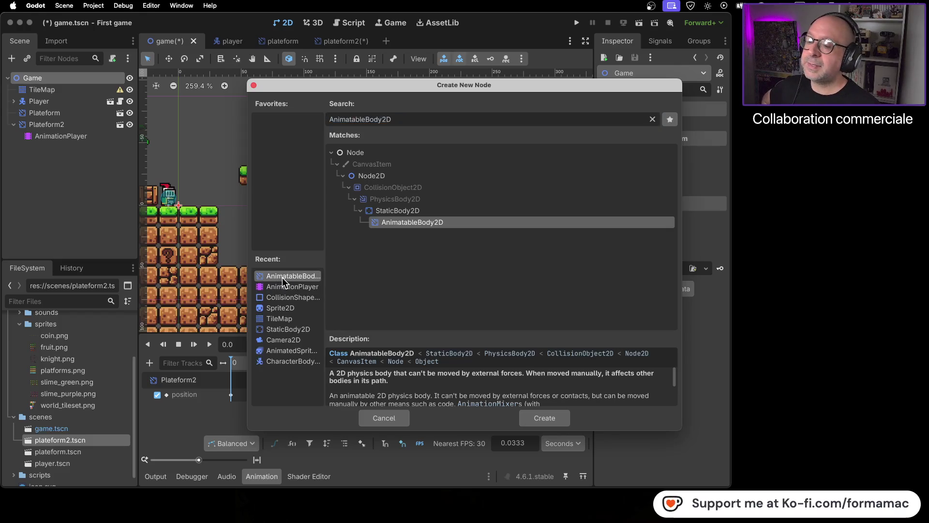
pyautogui.click(532, 417)
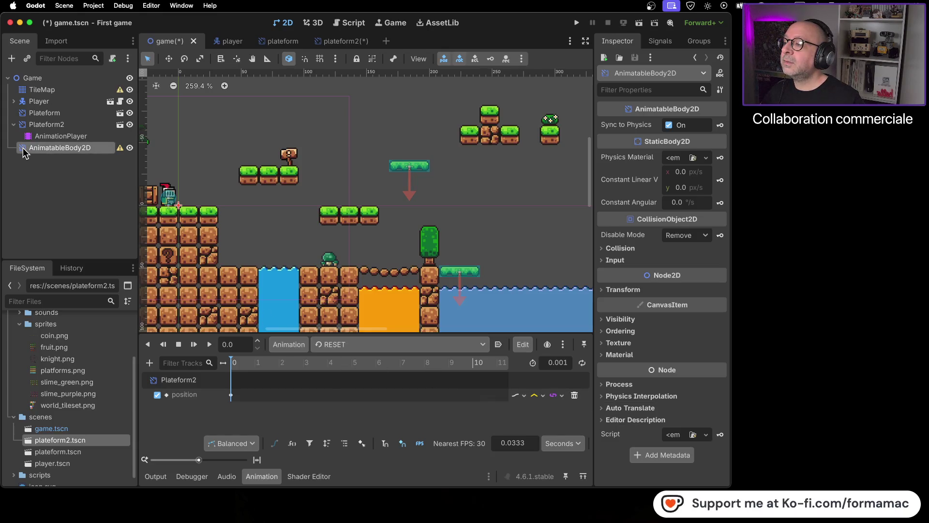
pyautogui.moveTo(23, 152); pyautogui.dragTo(45, 81)
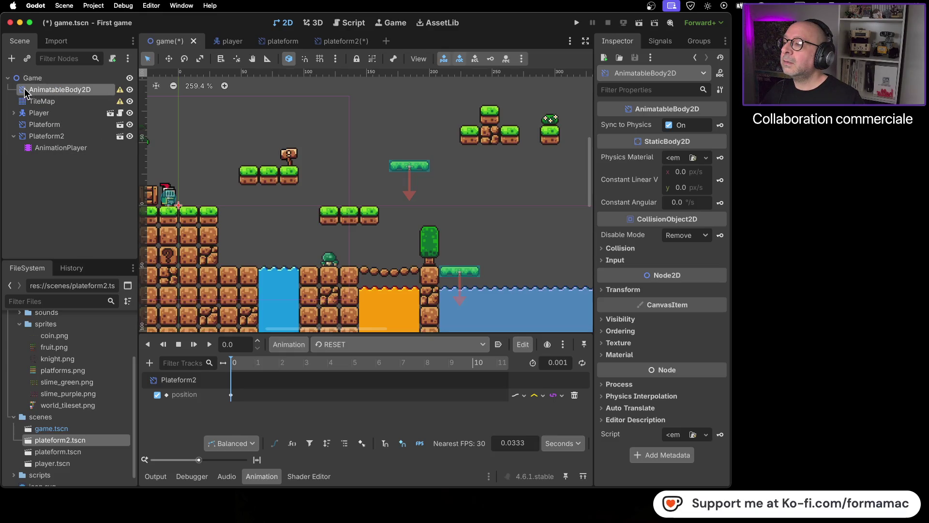
# Step: Delete that AnimatableBody2D and switch to the Godot tutorial video in Firefox
pyautogui.rightClick(62, 88)
pyautogui.click(121, 335)
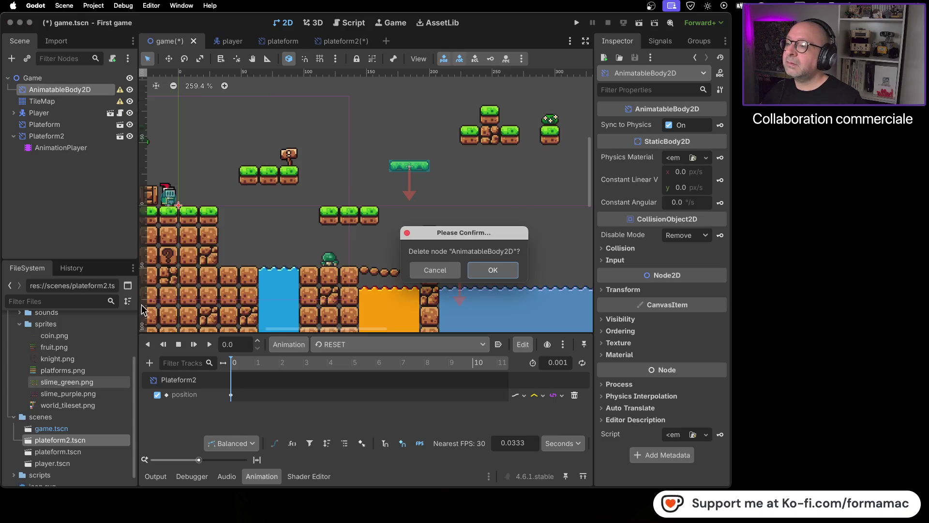
pyautogui.click(492, 270)
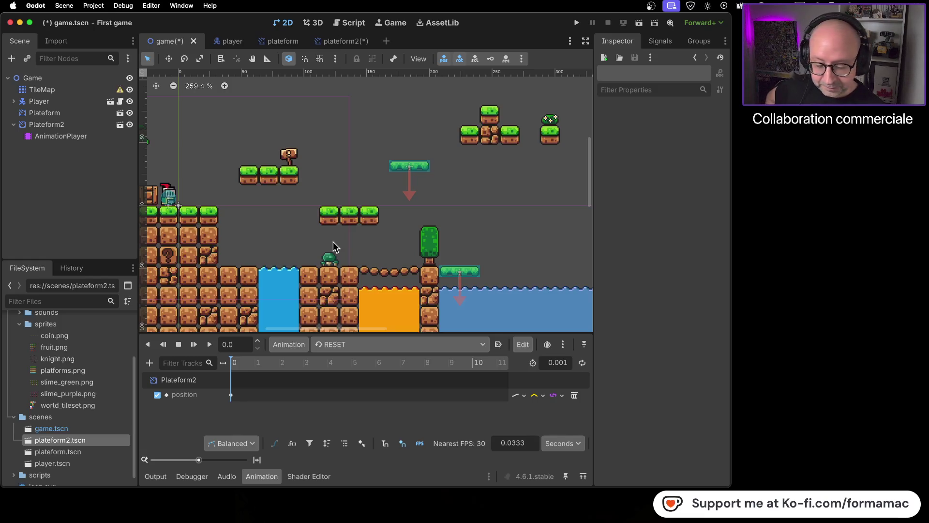
pyautogui.moveTo(345, 517)
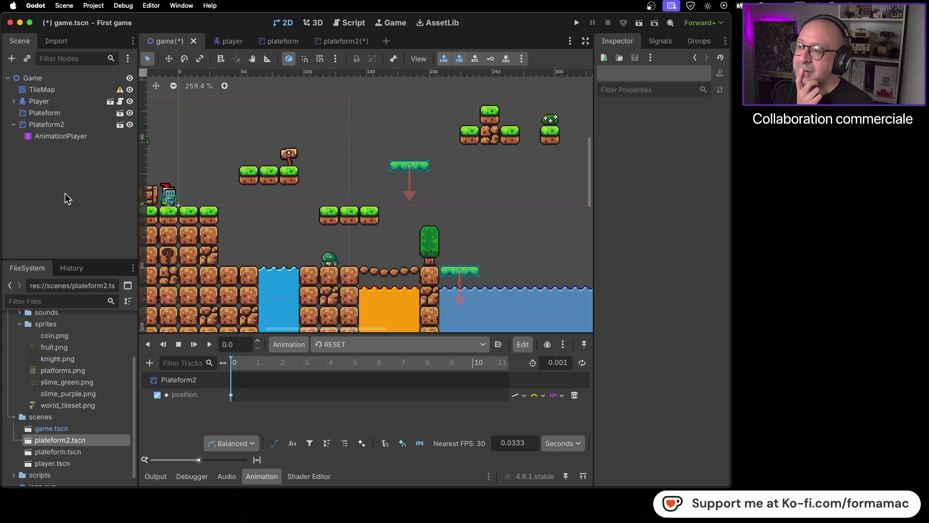
pyautogui.press('super+Tab')
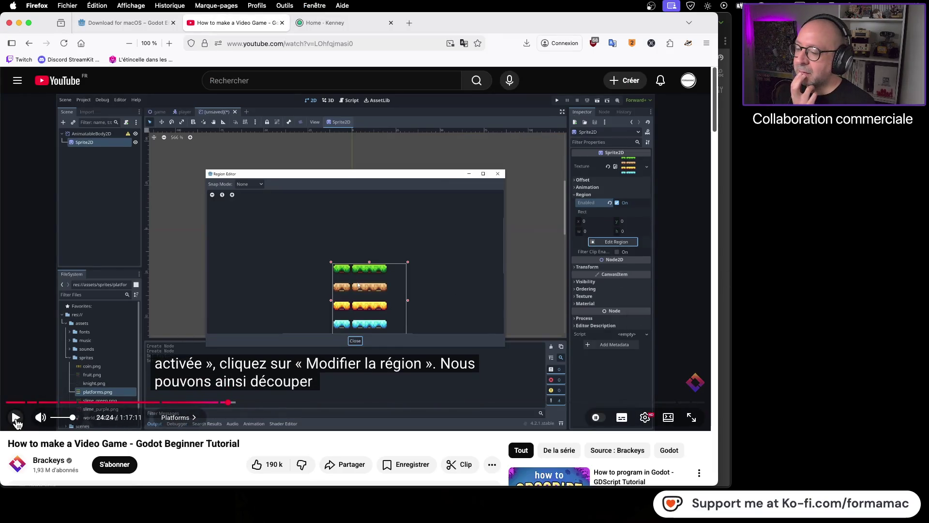
# Step: Play the tutorial through the rectangle collision shape part, pause it, and return to Godot
pyautogui.click(17, 421)
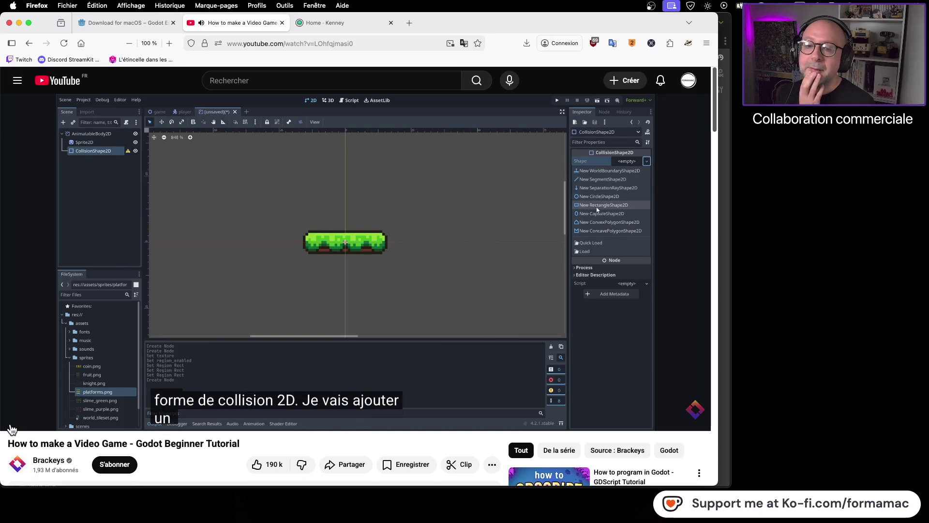
pyautogui.click(224, 224)
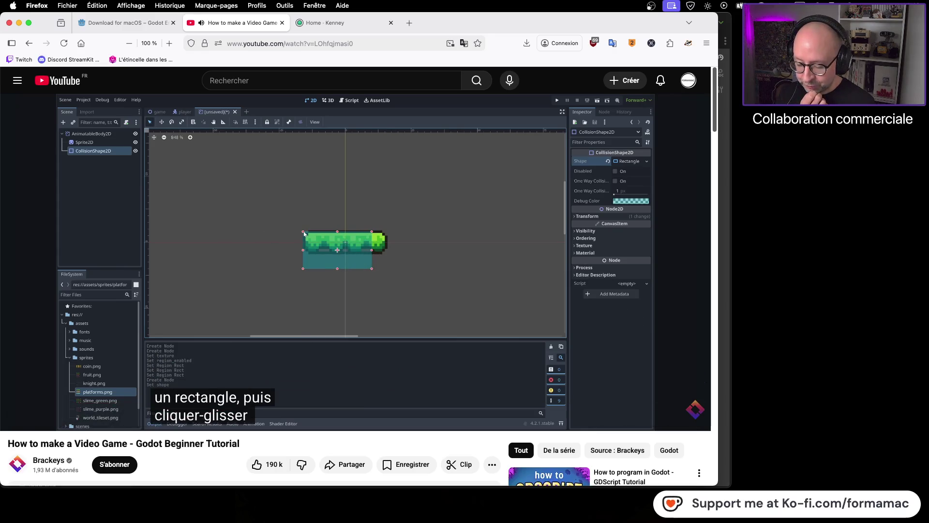
pyautogui.press('super+Tab')
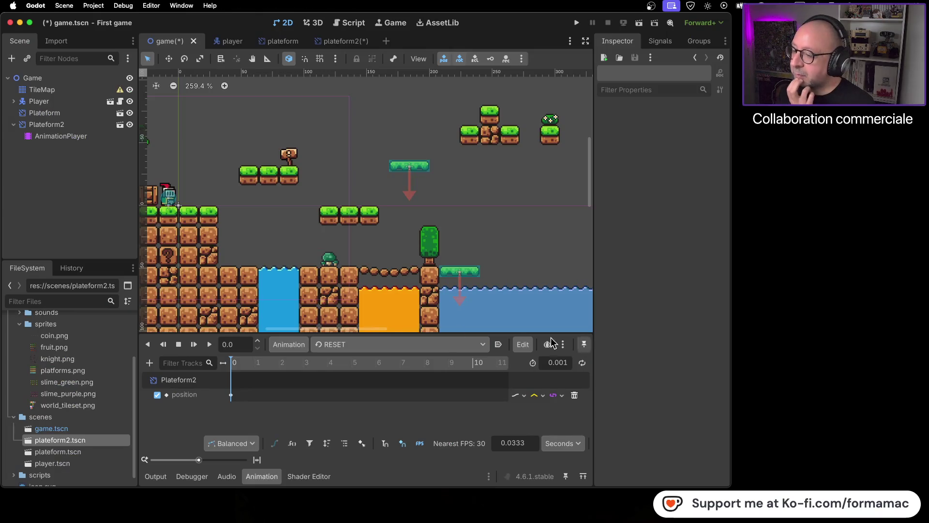
# Step: Save the plateform2 scene and go back to the game scene
pyautogui.click(335, 42)
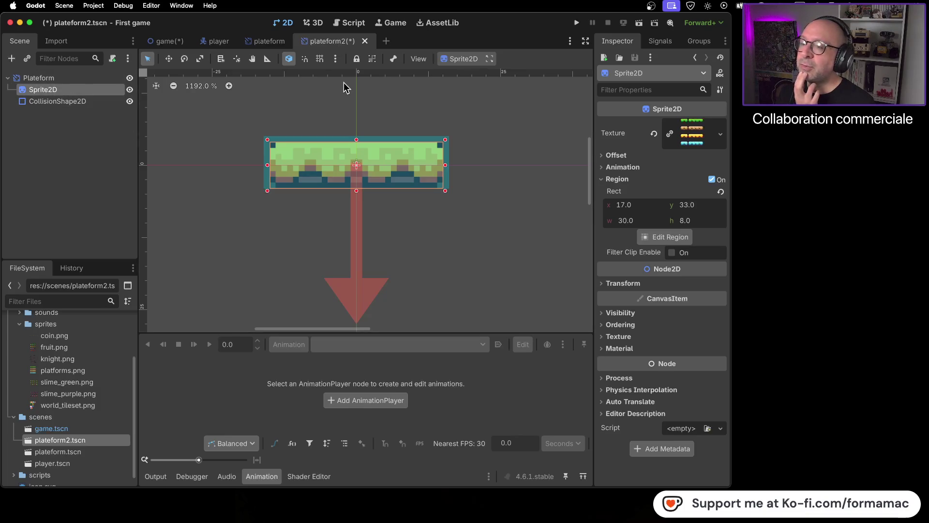
pyautogui.hotkey('ctrl', 's')
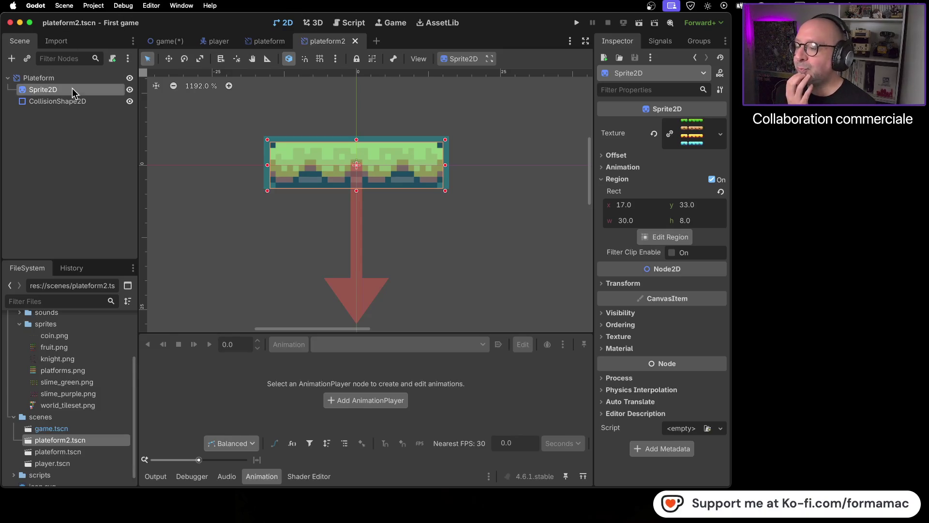
pyautogui.click(169, 41)
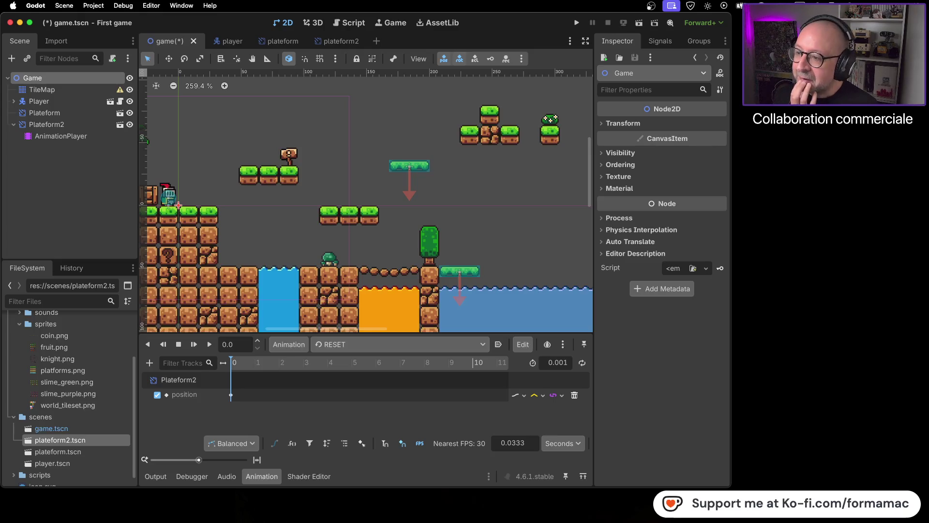
# Step: Resume the Firefox tutorial past saving platform.tscn and dragging it into the game
pyautogui.press('super+Tab')
pyautogui.click(467, 338)
pyautogui.click(467, 338)
pyautogui.click(622, 321)
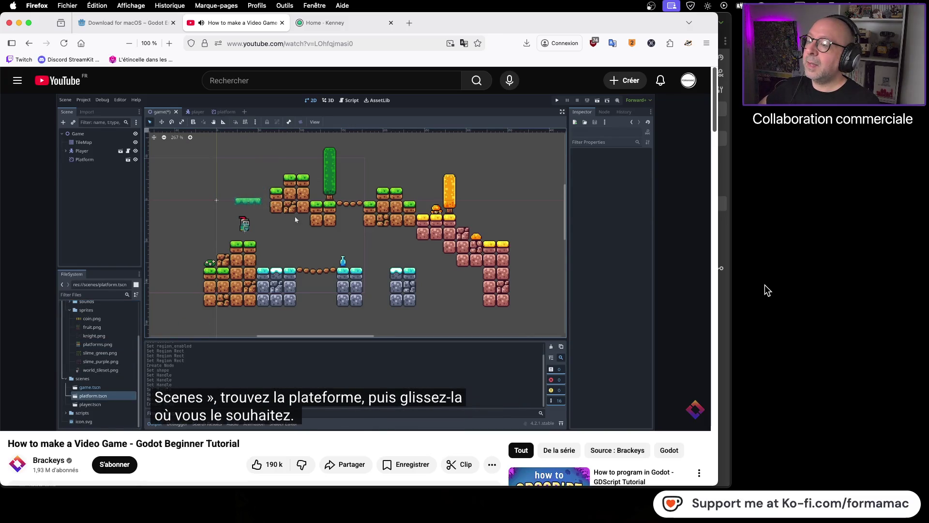
# Step: Watch the tutorial place and test the platform scene, then switch back to Godot
pyautogui.moveTo(302, 291)
pyautogui.press('space')
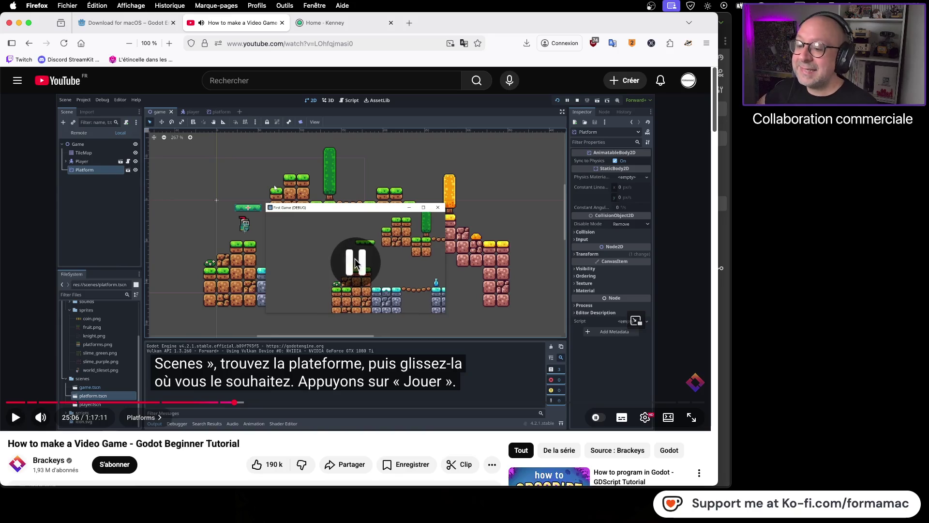
pyautogui.press('space')
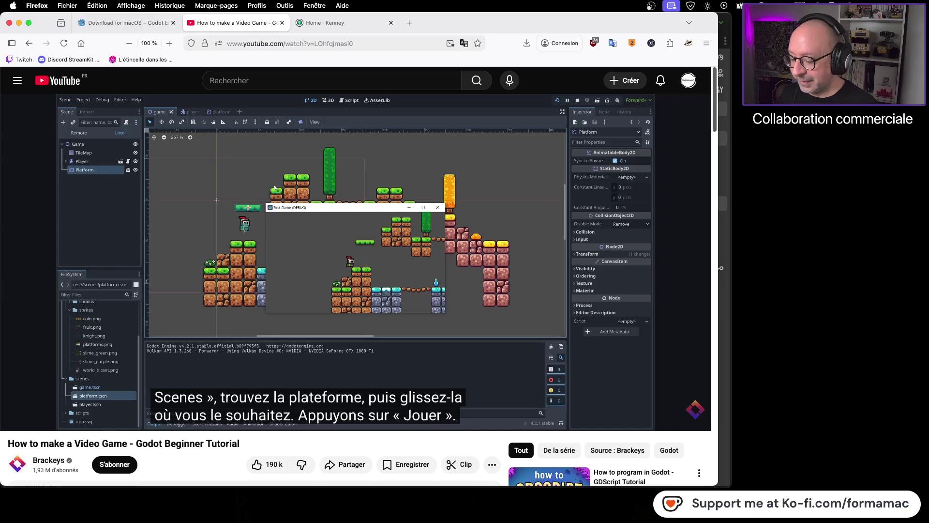
pyautogui.press('super+Tab')
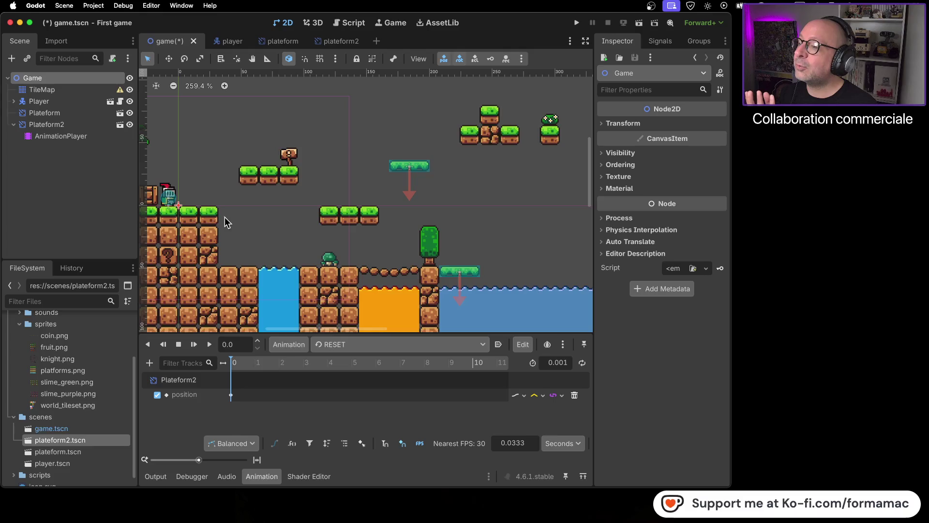
# Step: Drag an instance of plateform2.tscn into the level as Plateform3
pyautogui.click(72, 122)
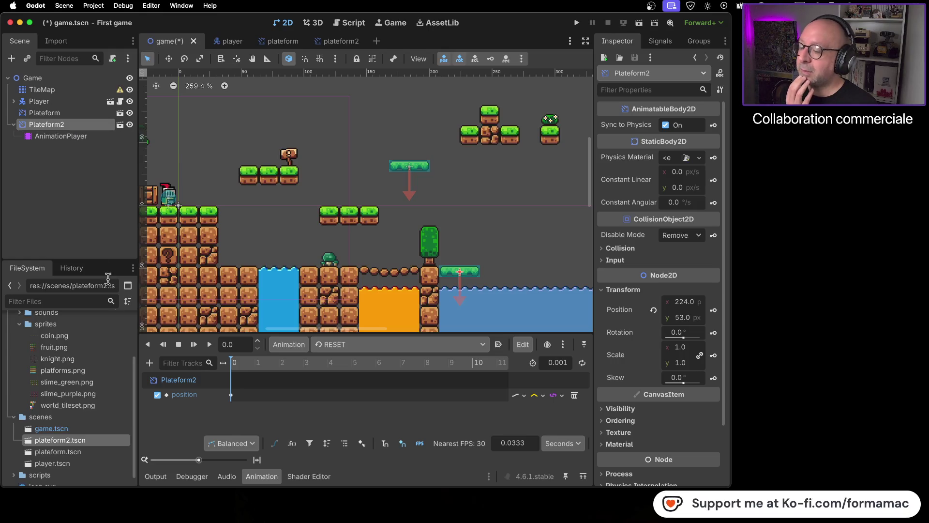
pyautogui.hscroll(10, 425, 277)
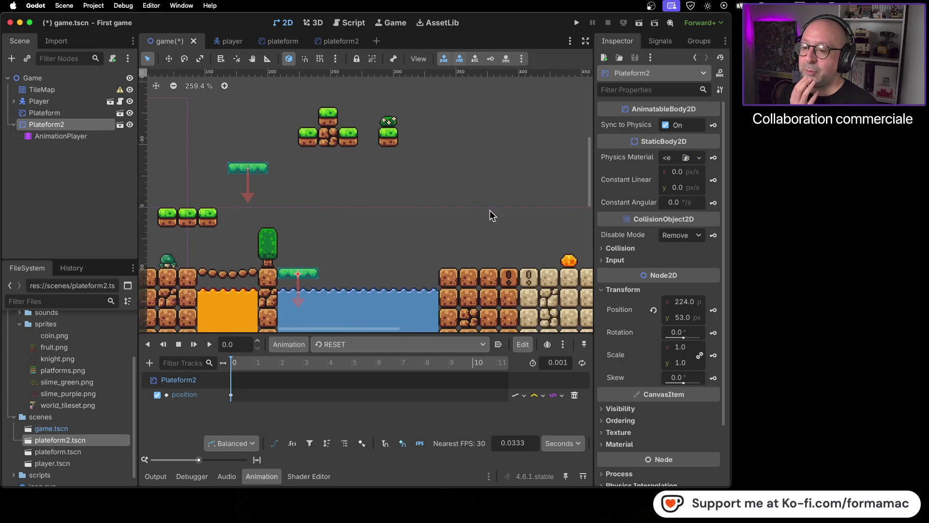
pyautogui.hscroll(20, 387, 213)
pyautogui.hscroll(6, 291, 209)
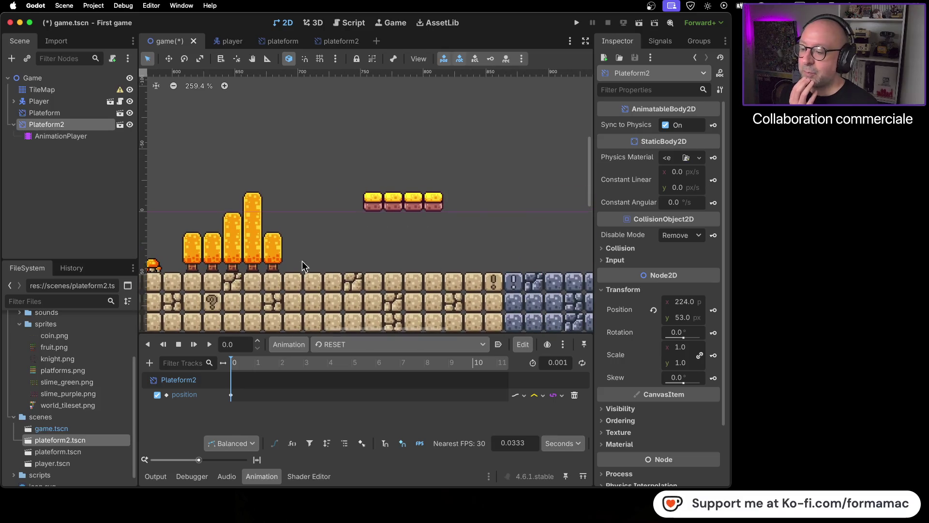
pyautogui.moveTo(28, 441)
pyautogui.mouseDown()
pyautogui.moveTo(252, 310)
pyautogui.moveTo(332, 222)
pyautogui.mouseUp()
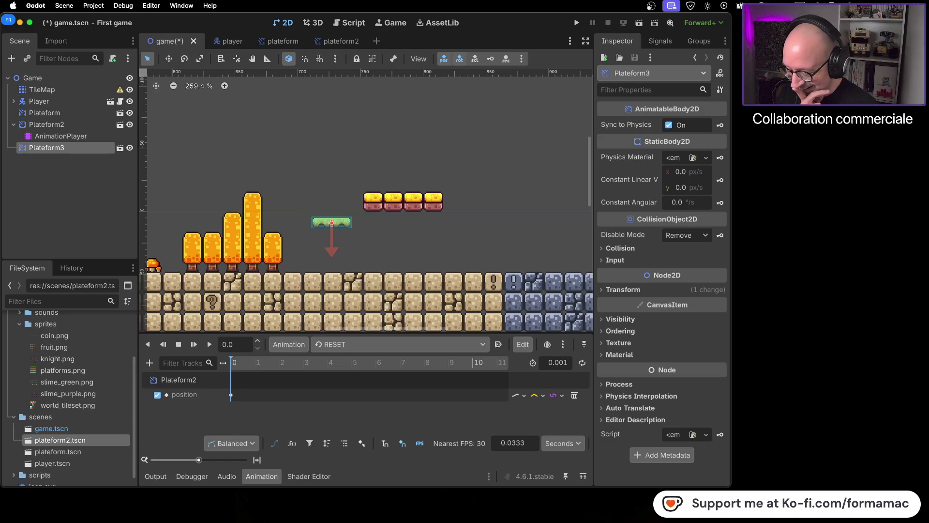
pyautogui.press('super+alt+space')
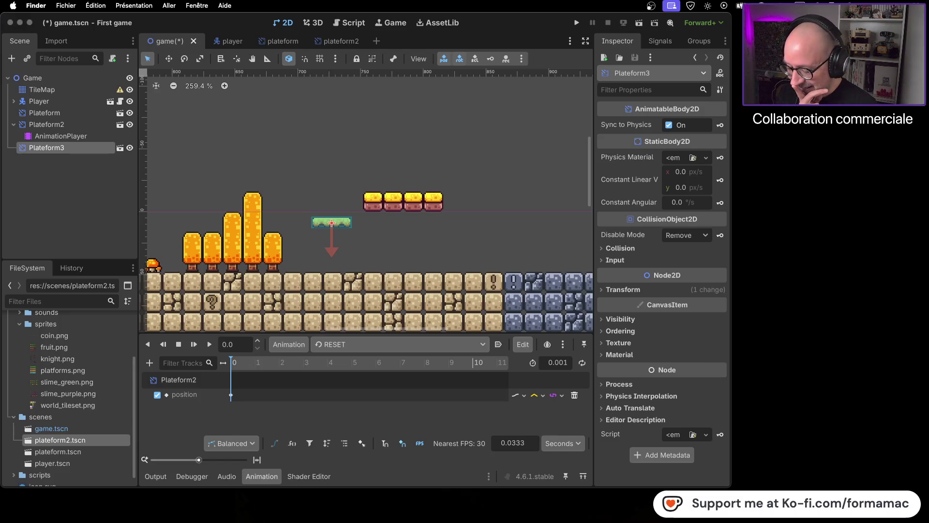
# Step: Close the home folder window and switch to the Godot tutorial in Firefox
pyautogui.moveTo(420, 97); pyautogui.dragTo(668, 143)
pyautogui.press('super+w')
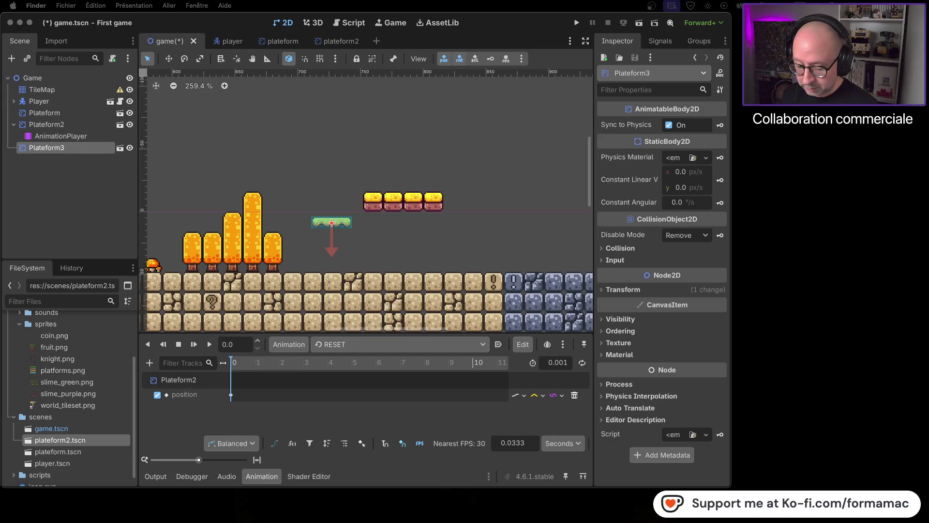
pyautogui.press('super+Tab')
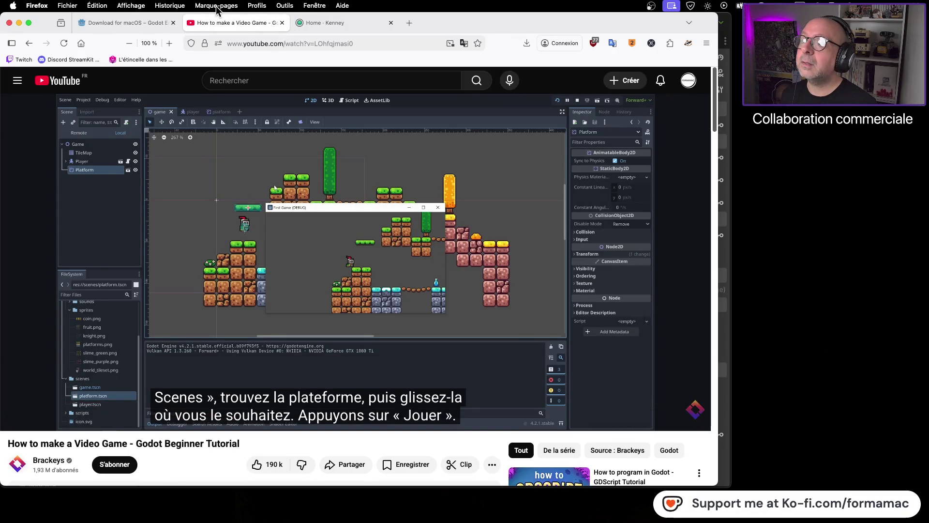
# Step: Open Firefox's full browsing history library and search it for 'manu'
pyautogui.click(255, 8)
pyautogui.press('Escape')
pyautogui.click(170, 5)
pyautogui.click(194, 17)
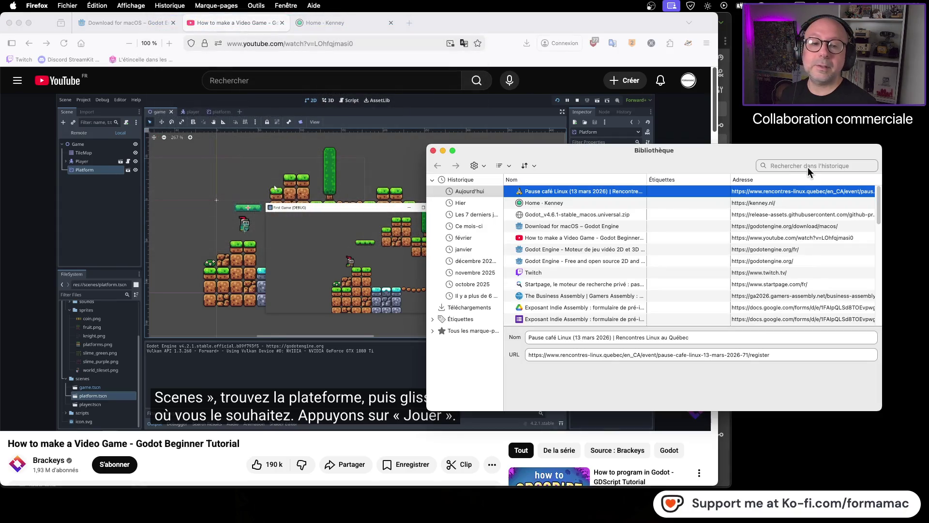
pyautogui.click(809, 168)
pyautogui.write('manu')
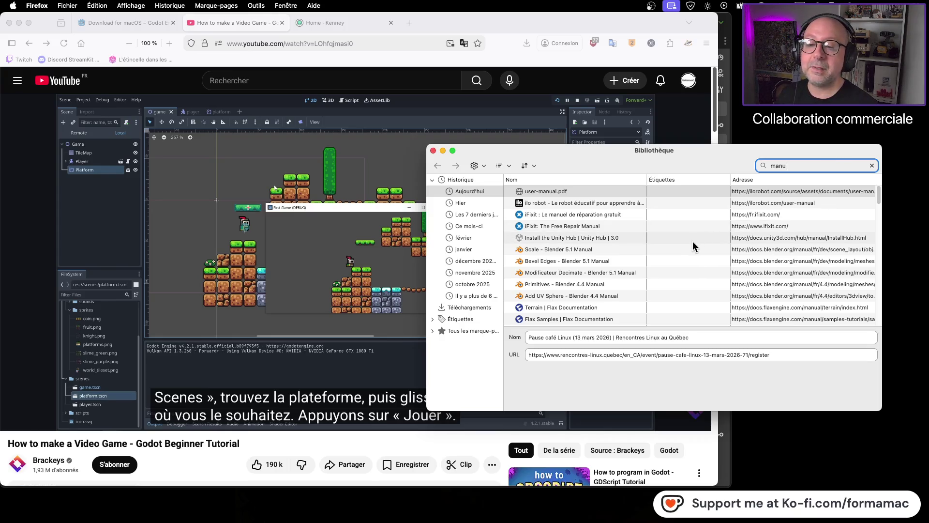
pyautogui.scroll(-5, 693, 244)
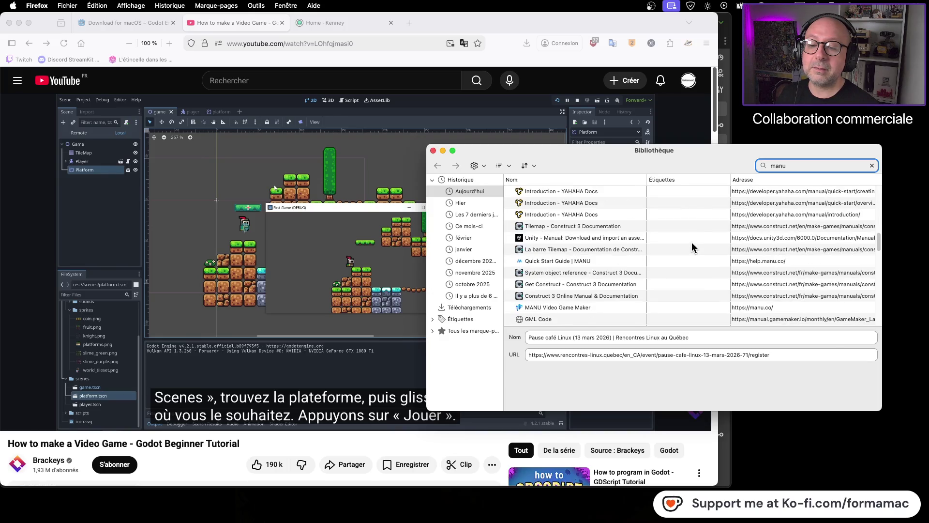
# Step: Load the MANU Video Game Maker history entry in a new tab and close the library
pyautogui.click(588, 309)
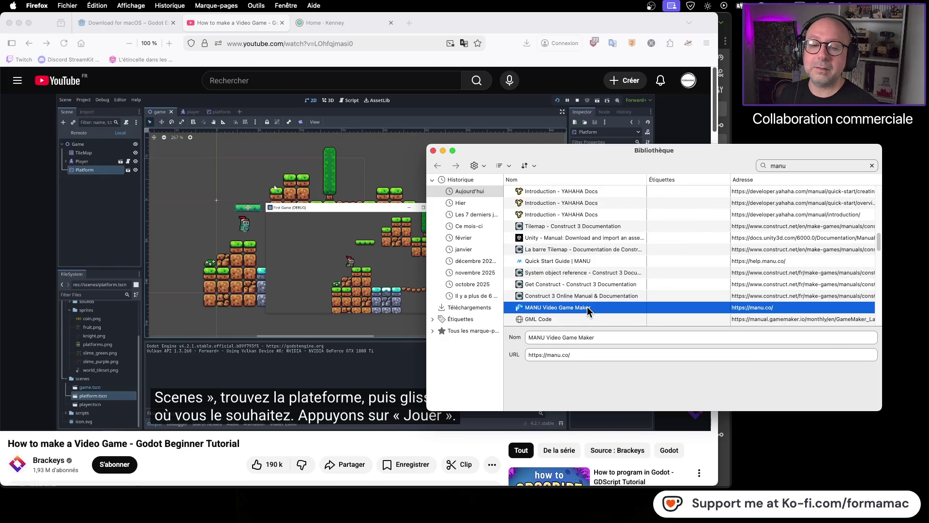
pyautogui.click(410, 23)
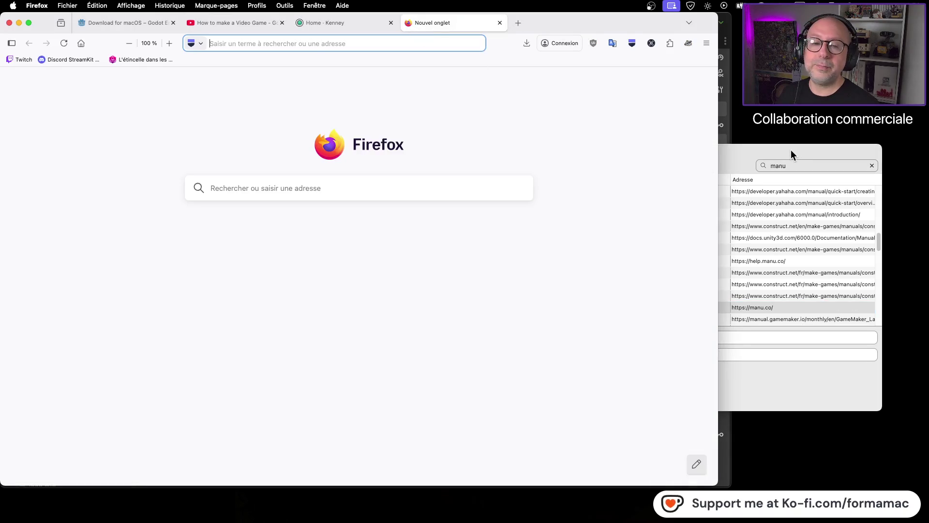
pyautogui.click(789, 149)
pyautogui.doubleClick(594, 307)
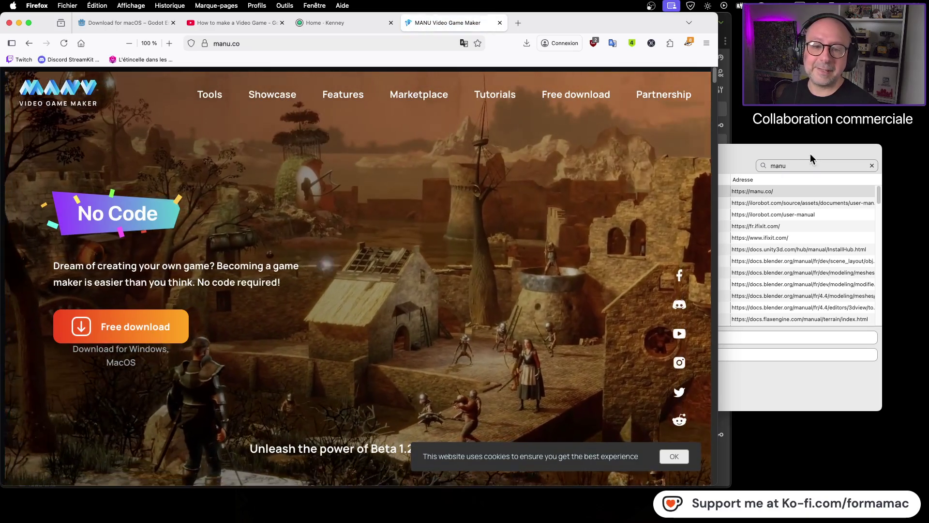
pyautogui.click(769, 150)
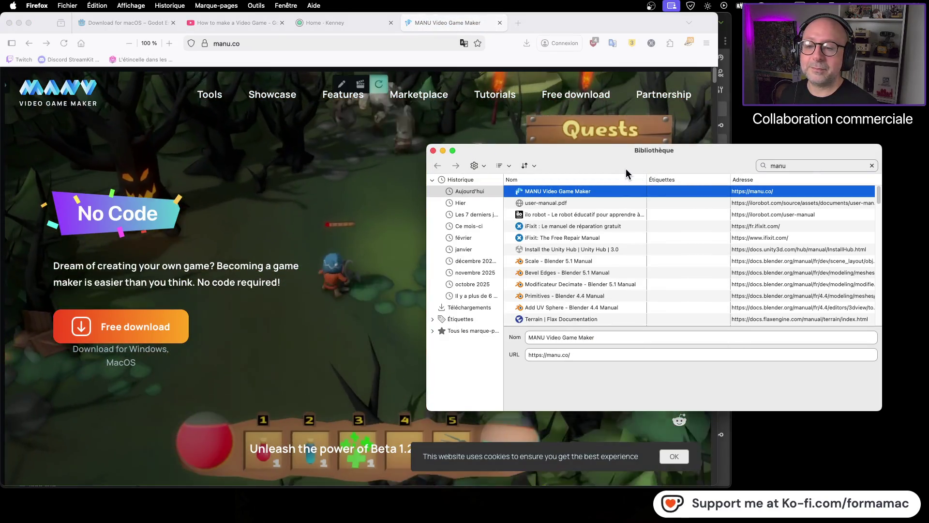
pyautogui.click(434, 151)
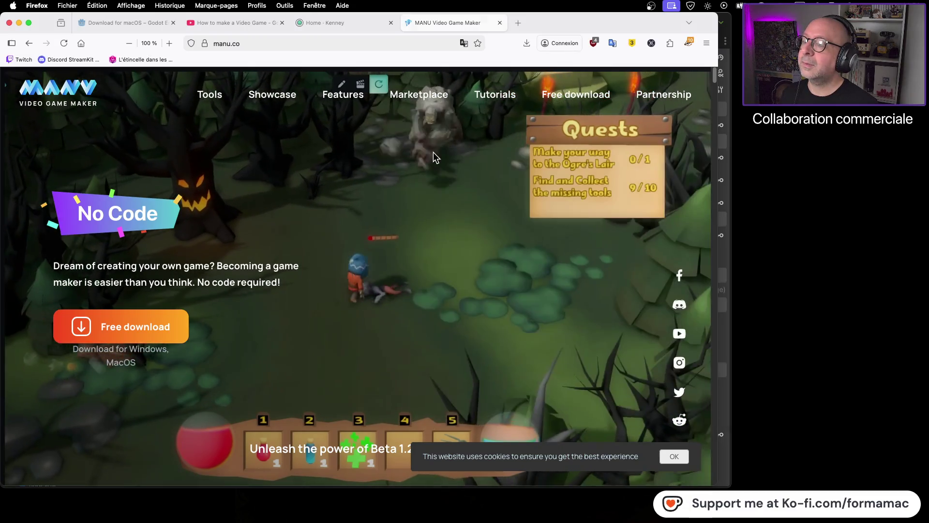
pyautogui.click(259, 42)
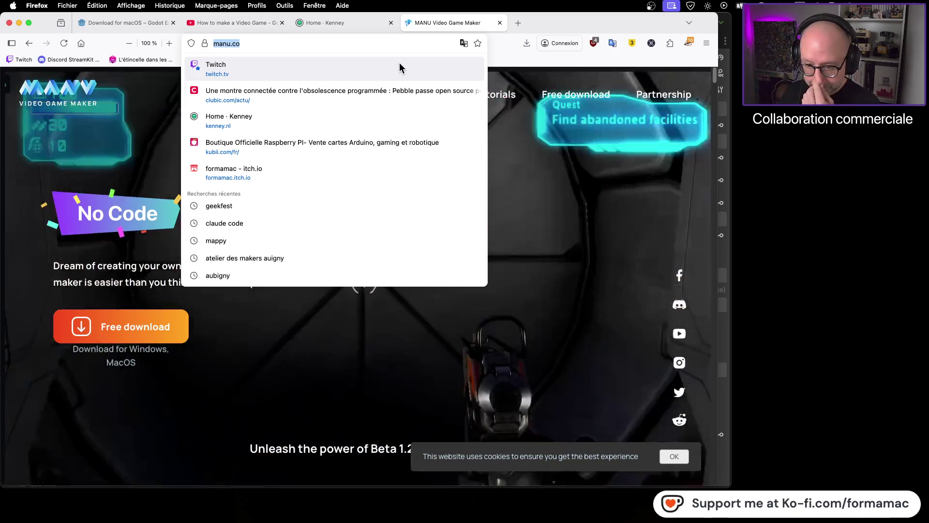
# Step: Dismiss the address suggestions and accept the cookie notice on the MANU homepage
pyautogui.press('Escape')
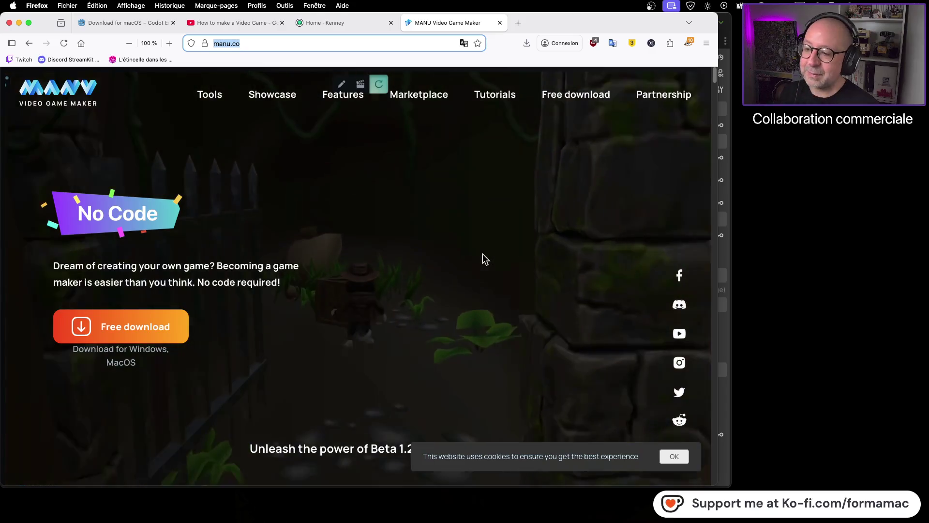
pyautogui.click(674, 456)
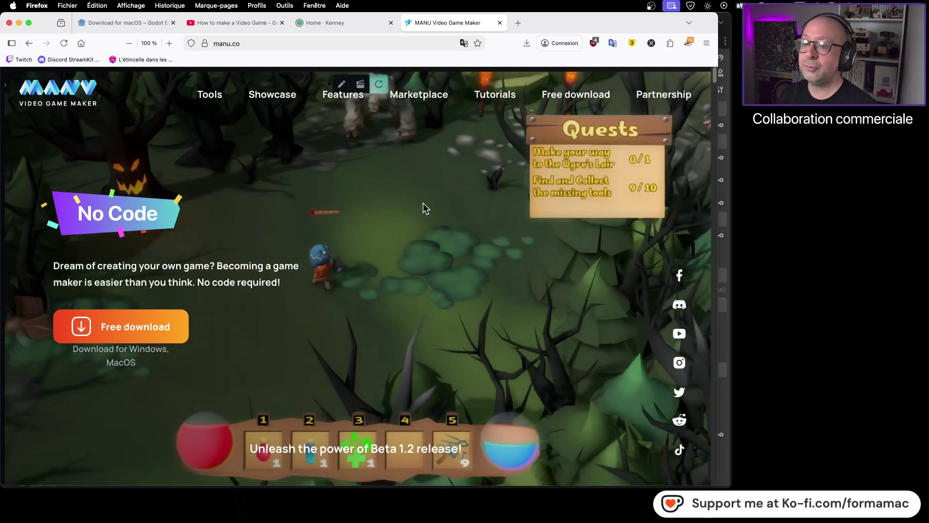
pyautogui.scroll(-2, 315, 217)
# Step: Close the 'Join our community!' Discord popup and scroll down to the Trigger management section
pyautogui.scroll(-5, 315, 215)
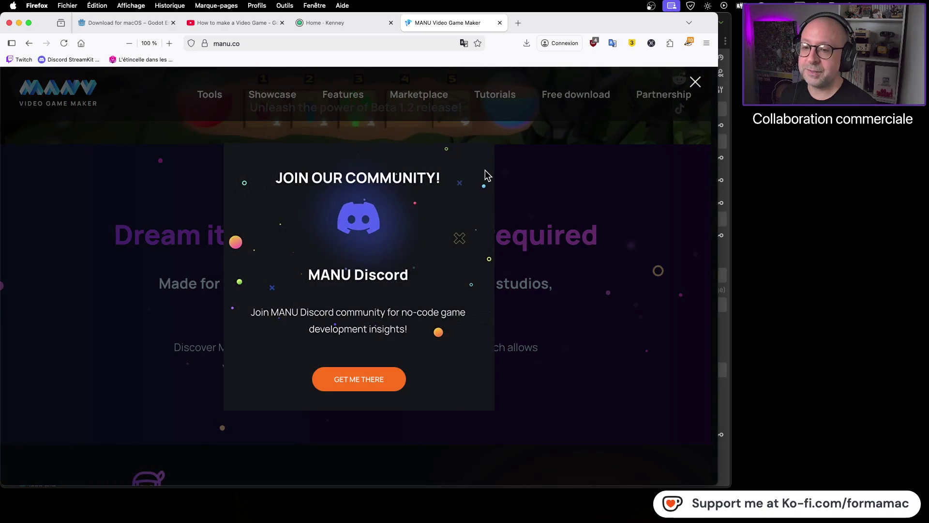
pyautogui.click(693, 88)
pyautogui.scroll(-10, 576, 216)
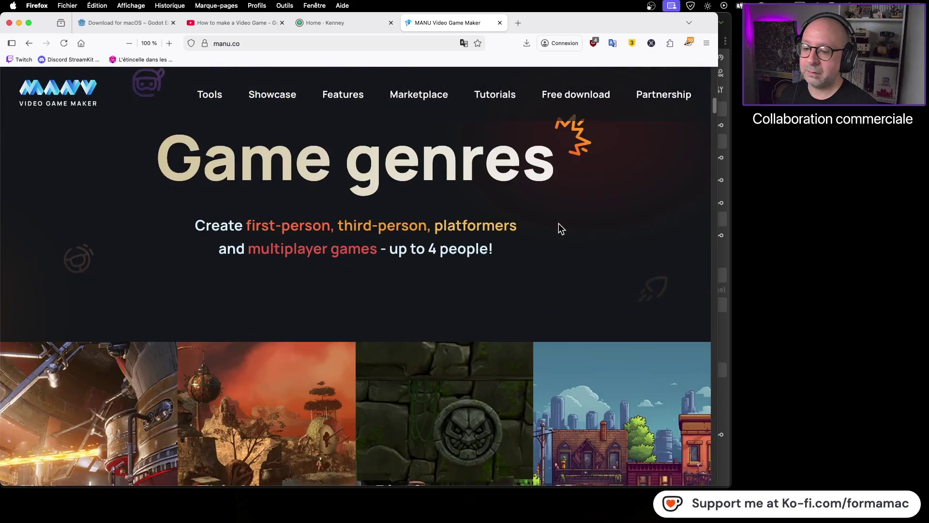
pyautogui.scroll(-5, 533, 229)
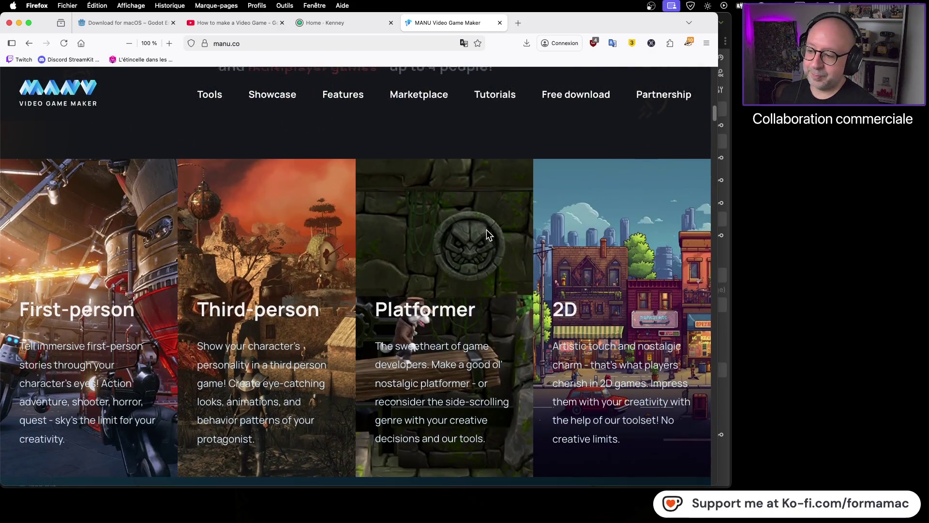
pyautogui.scroll(-8, 486, 231)
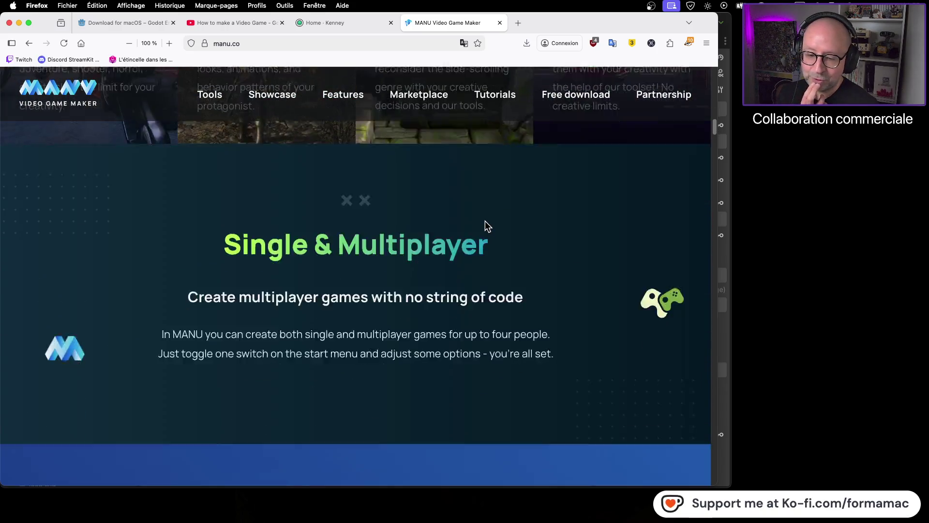
pyautogui.scroll(-8, 484, 225)
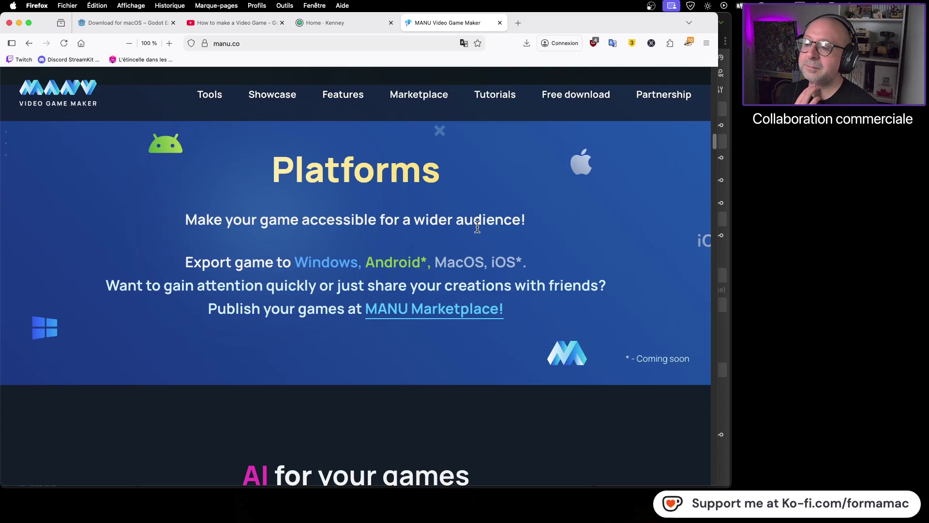
pyautogui.scroll(-8, 477, 228)
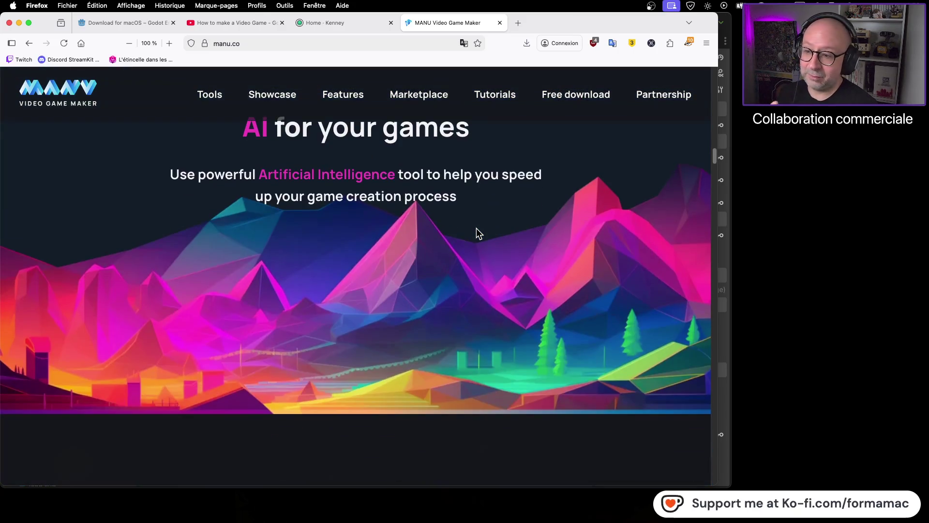
pyautogui.scroll(-8, 476, 228)
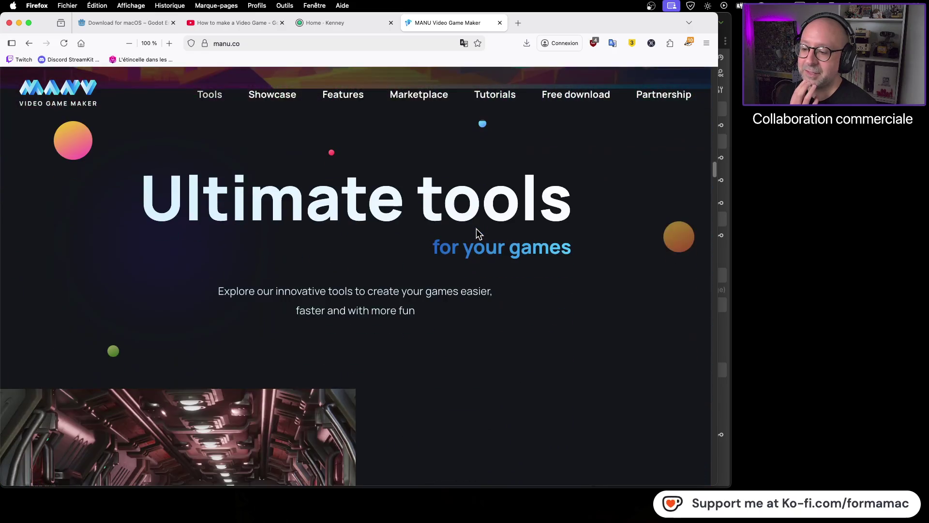
pyautogui.scroll(-6, 477, 228)
pyautogui.scroll(-4, 455, 237)
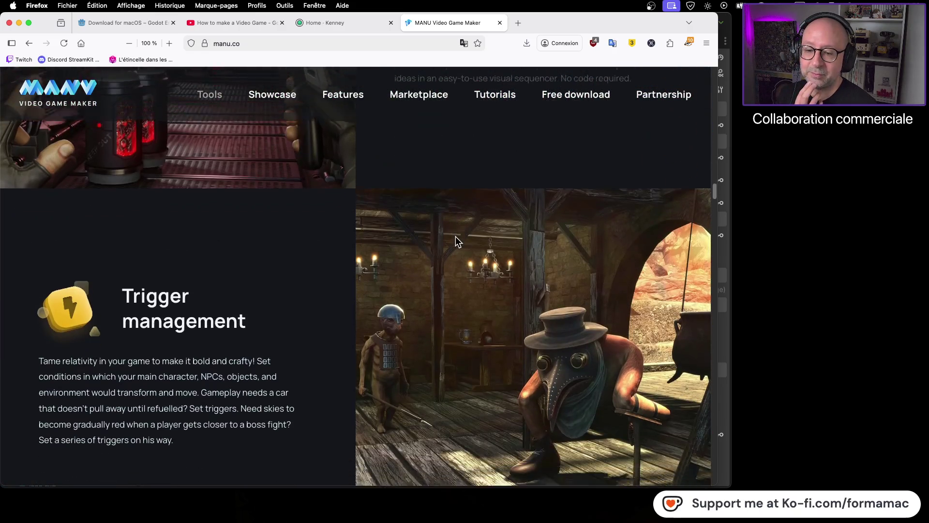
pyautogui.scroll(-3, 458, 240)
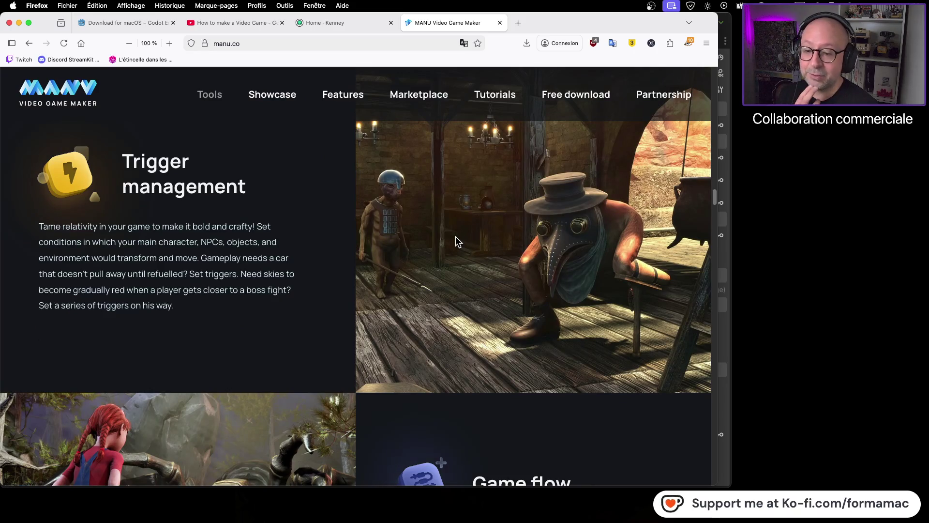
pyautogui.scroll(20, 455, 237)
pyautogui.scroll(15, 456, 236)
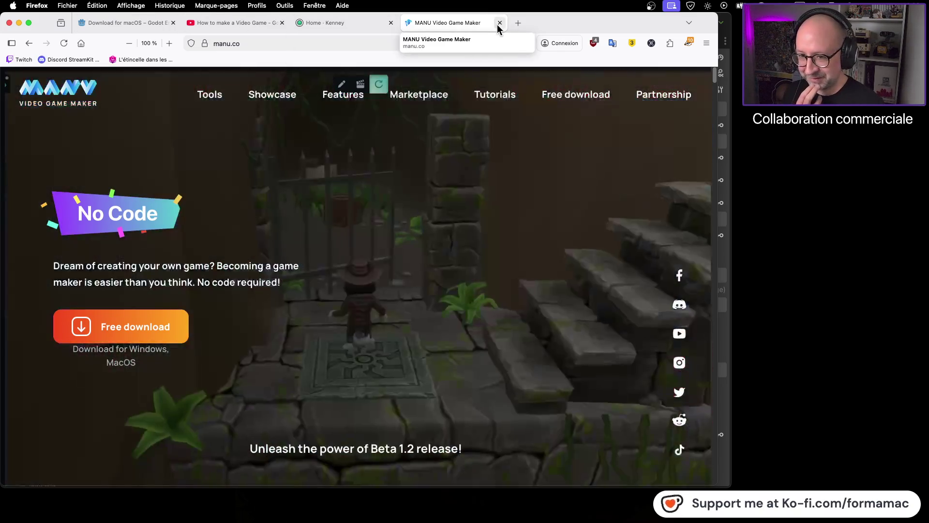
# Step: Close the MANU Video Game Maker tab in Firefox and bring the Godot editor back to the front
pyautogui.click(500, 23)
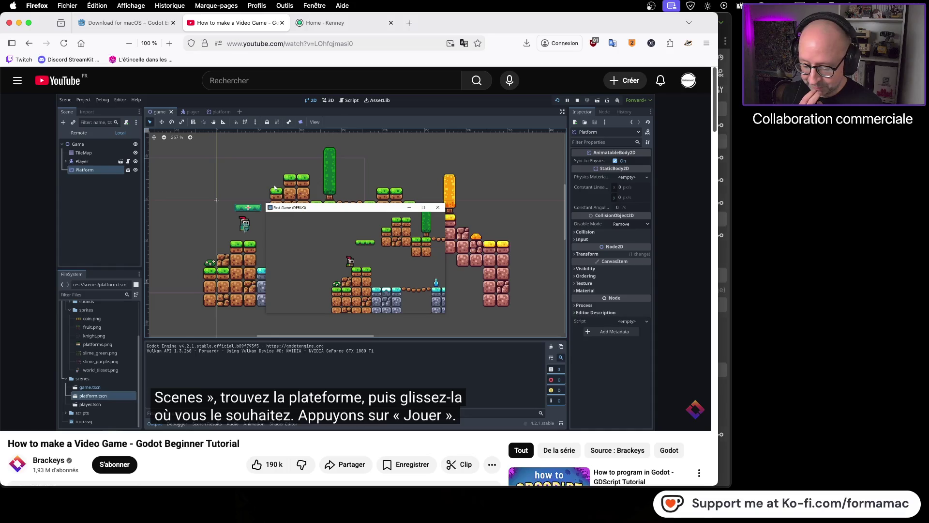
pyautogui.press('super+Tab')
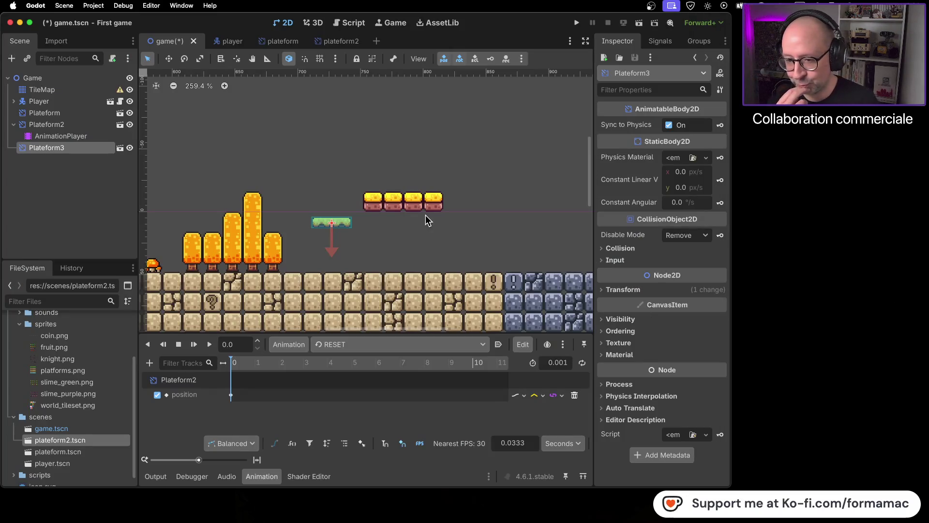
pyautogui.scroll(-3, 430, 219)
pyautogui.scroll(-2, 432, 225)
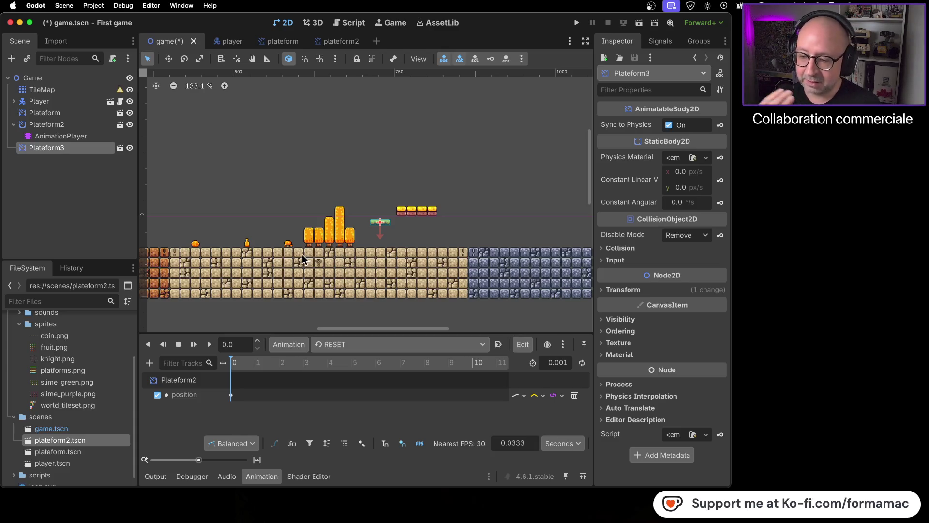
pyautogui.moveTo(333, 248); pyautogui.dragTo(440, 262)
pyautogui.hscroll(-5, 314, 261)
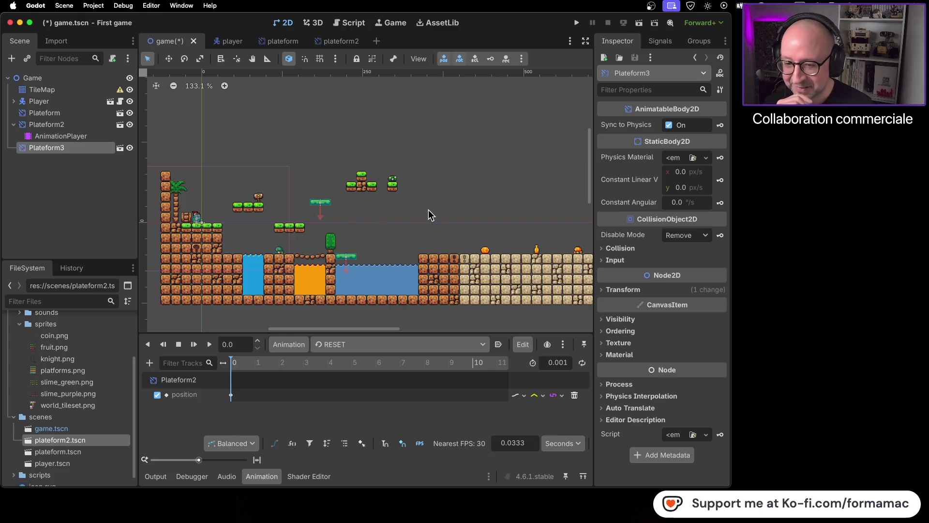
pyautogui.hscroll(3, 407, 218)
pyautogui.hscroll(5, 349, 213)
pyautogui.hscroll(4, 349, 199)
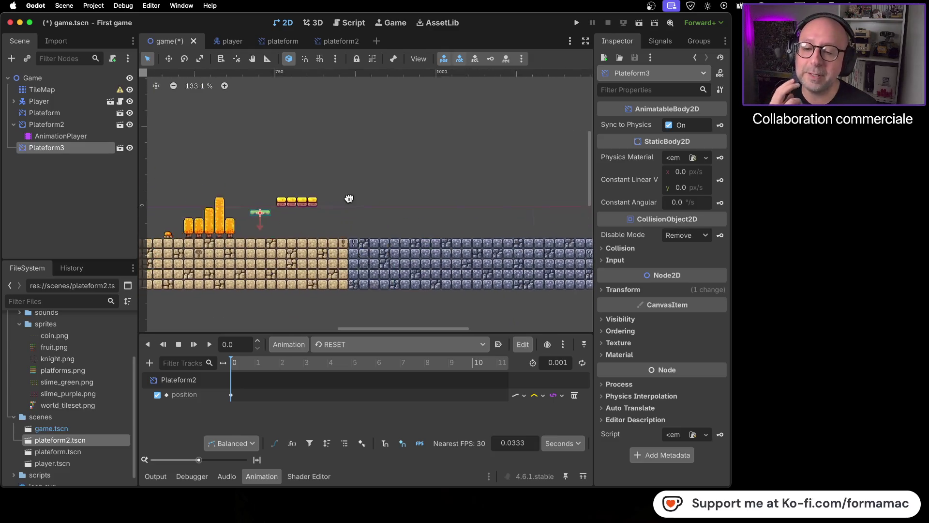
pyautogui.hscroll(5, 402, 193)
pyautogui.hscroll(5, 329, 189)
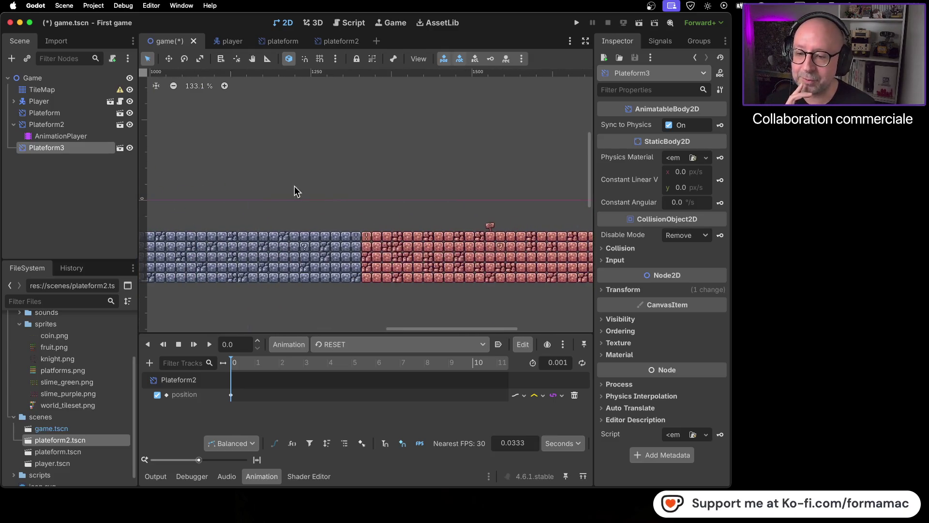
pyautogui.hscroll(-10, 310, 199)
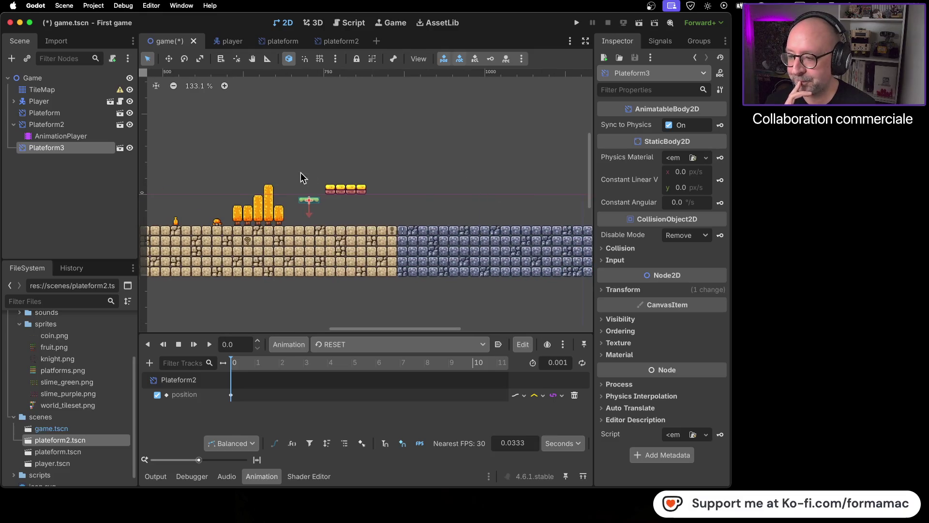
pyautogui.scroll(12, 420, 213)
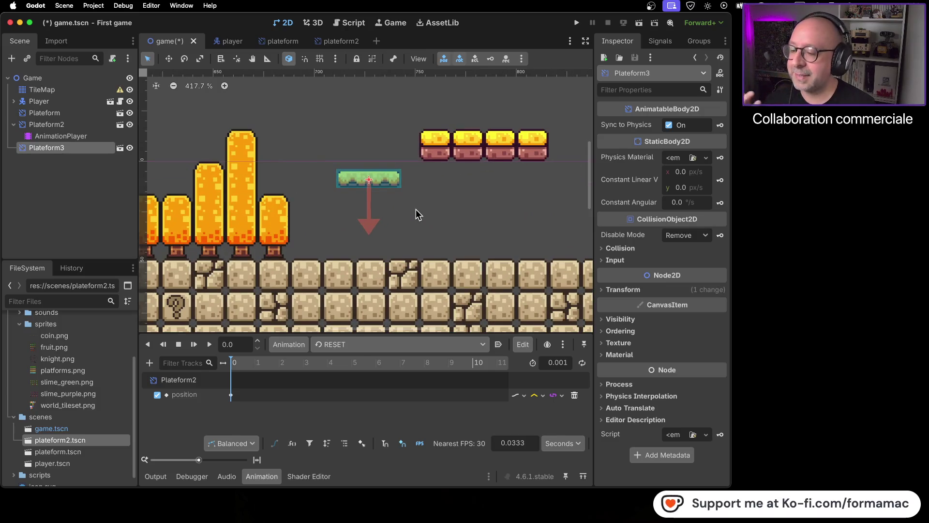
pyautogui.scroll(2, 415, 206)
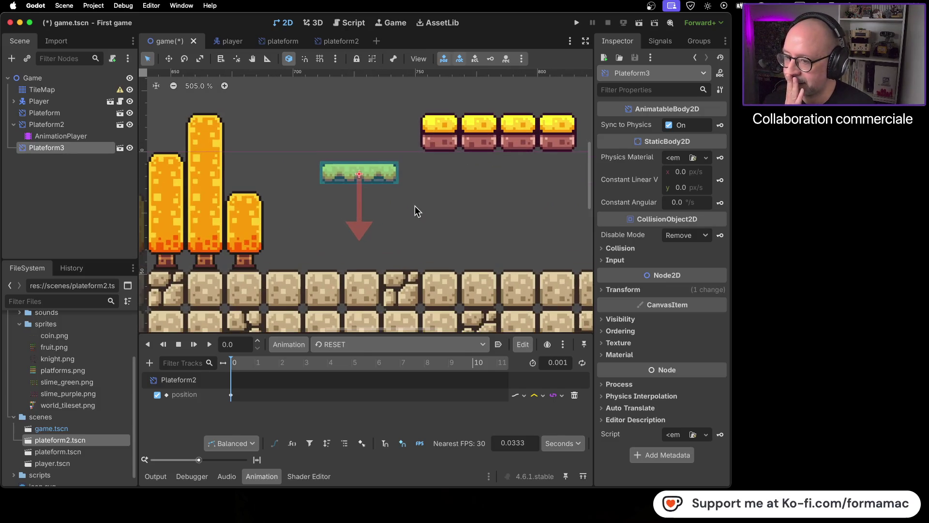
pyautogui.click(414, 205)
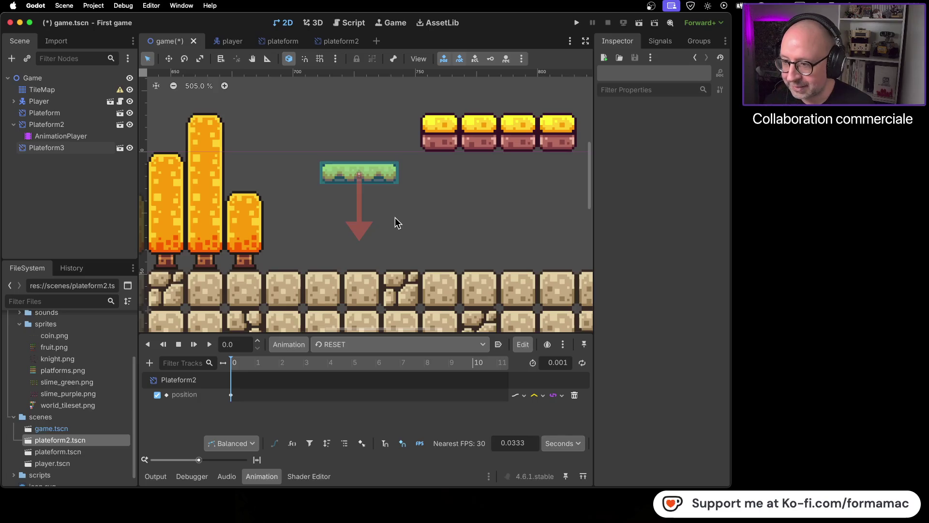
pyautogui.scroll(-15, 332, 169)
pyautogui.hscroll(-5, 284, 164)
# Step: Launch the game and jump the knight up across the floating platforms
pyautogui.click(577, 23)
pyautogui.press('space')
pyautogui.press('Right')
pyautogui.press('Right')
pyautogui.press('space')
pyautogui.press('Right')
pyautogui.press('space')
pyautogui.press('Right')
pyautogui.press('space')
pyautogui.press('Right')
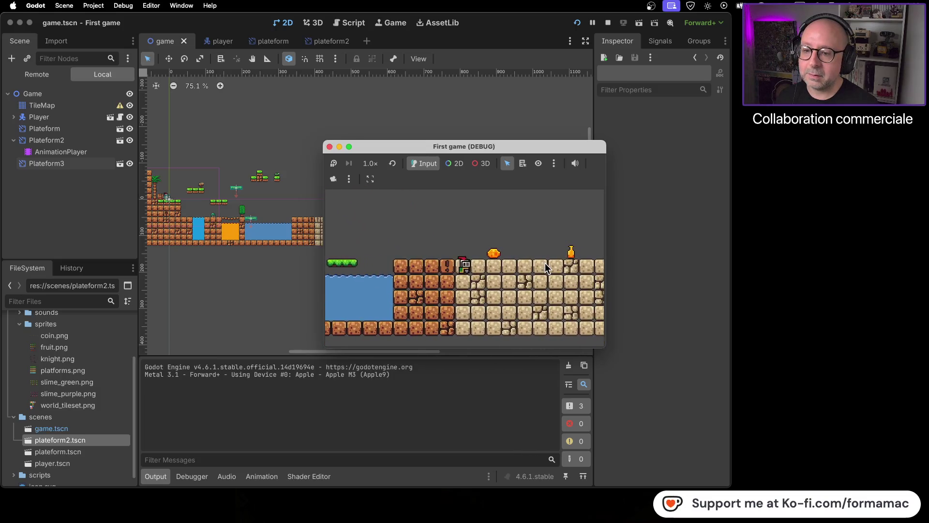
pyautogui.press('space')
# Step: Run the knight right, ride the moving platform down and back, then stop the game
pyautogui.press('Left')
pyautogui.press('Right')
pyautogui.press('Right')
pyautogui.press('space')
pyautogui.press('Left')
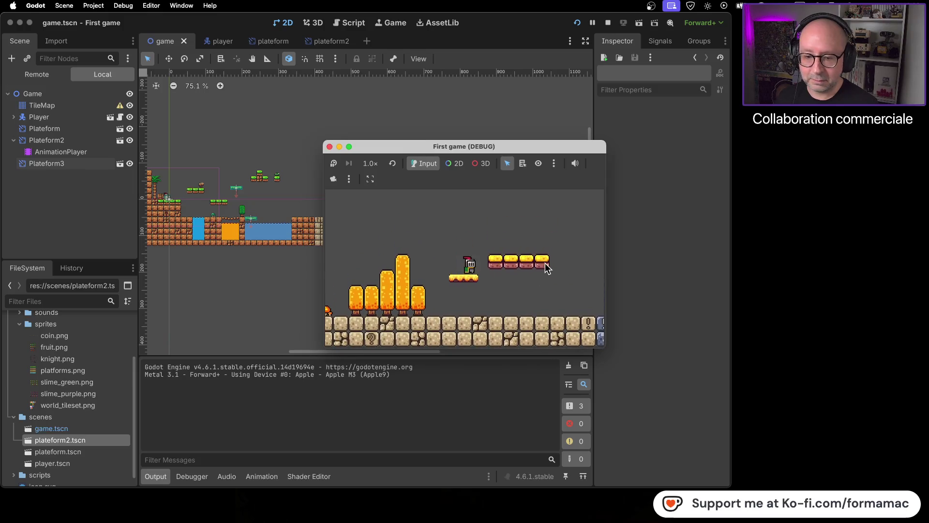
pyautogui.press('Right')
pyautogui.press('Right')
pyautogui.press('Right')
pyautogui.press('Left')
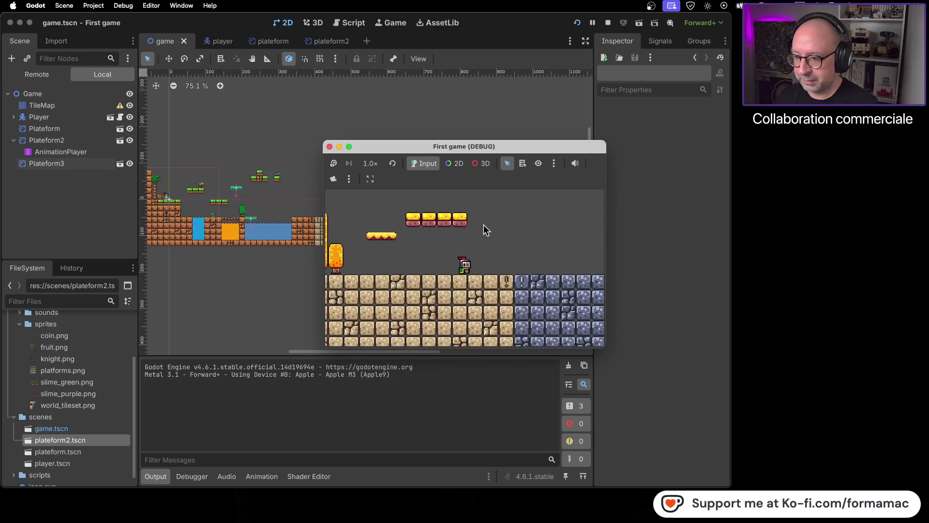
pyautogui.click(330, 146)
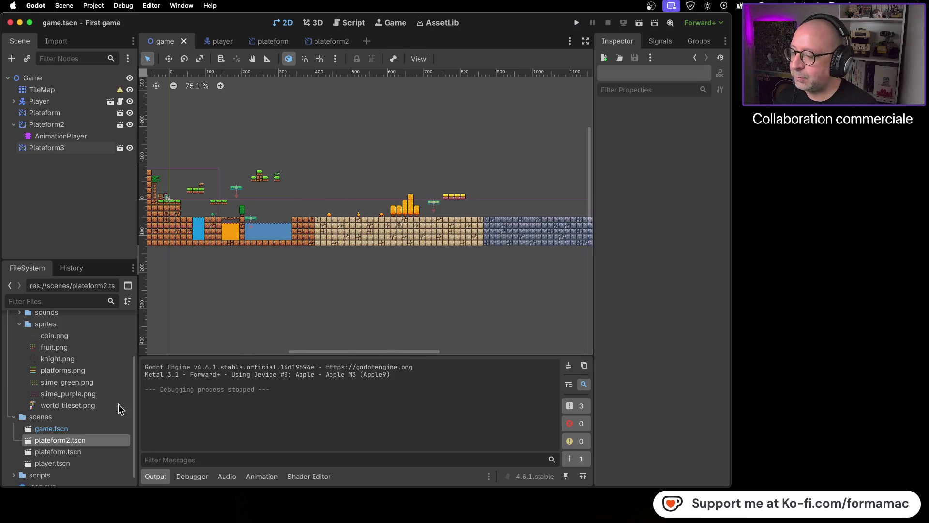
# Step: Select the TileMap node and browse the tile atlas in the TileSet and TileMap panels
pyautogui.click(55, 93)
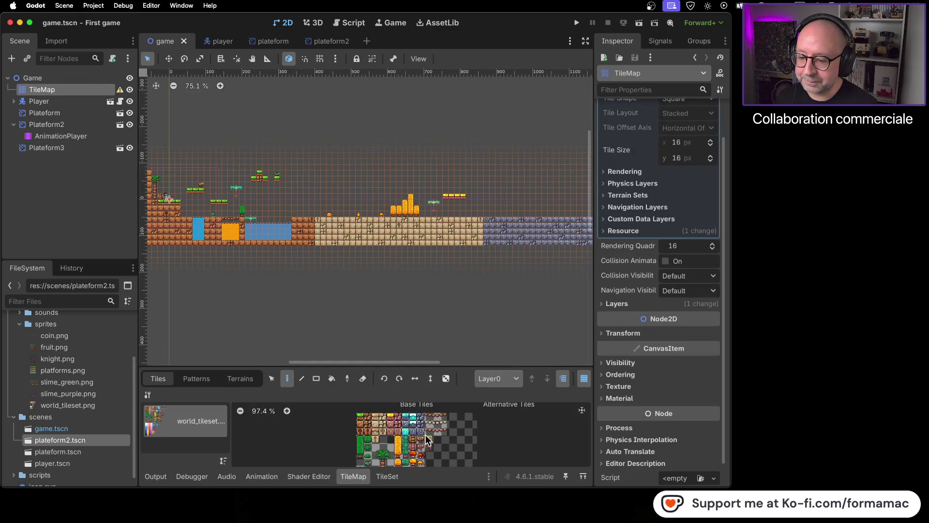
pyautogui.scroll(2, 426, 438)
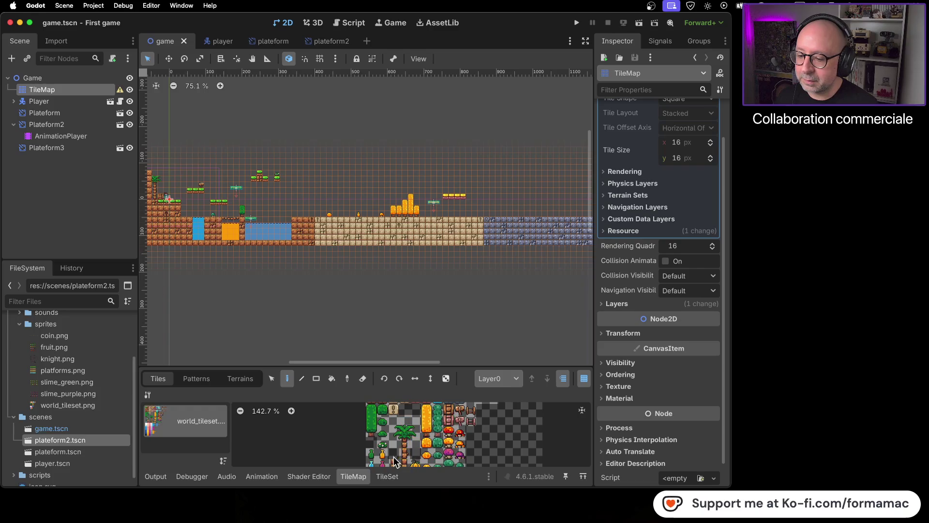
pyautogui.moveTo(397, 443); pyautogui.dragTo(361, 468)
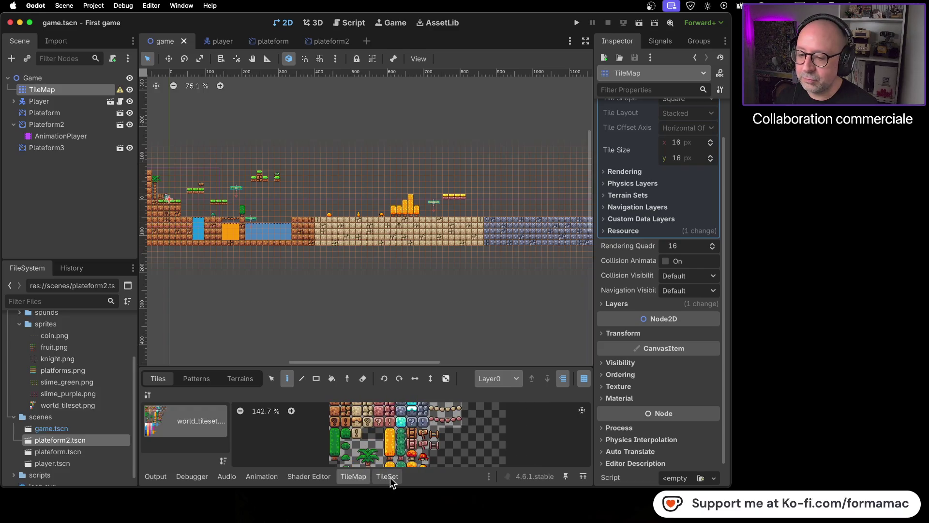
pyautogui.click(390, 477)
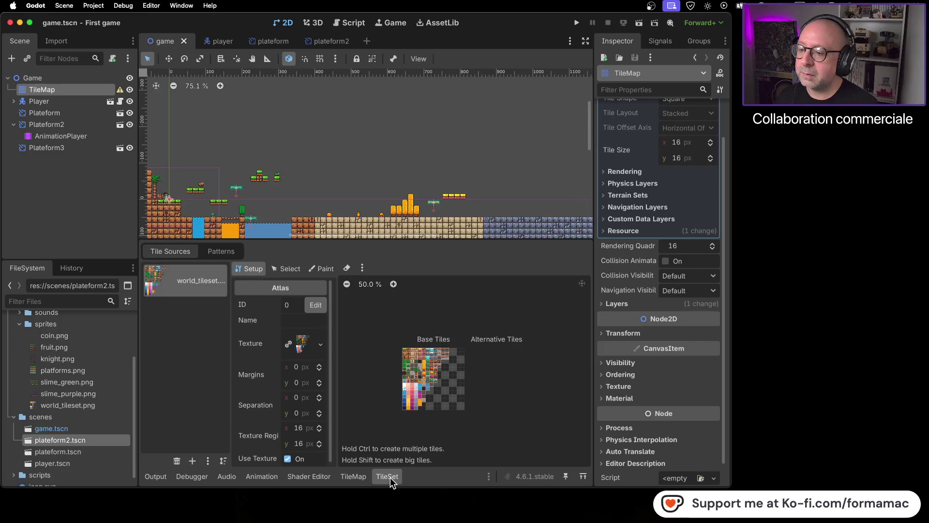
pyautogui.scroll(10, 454, 409)
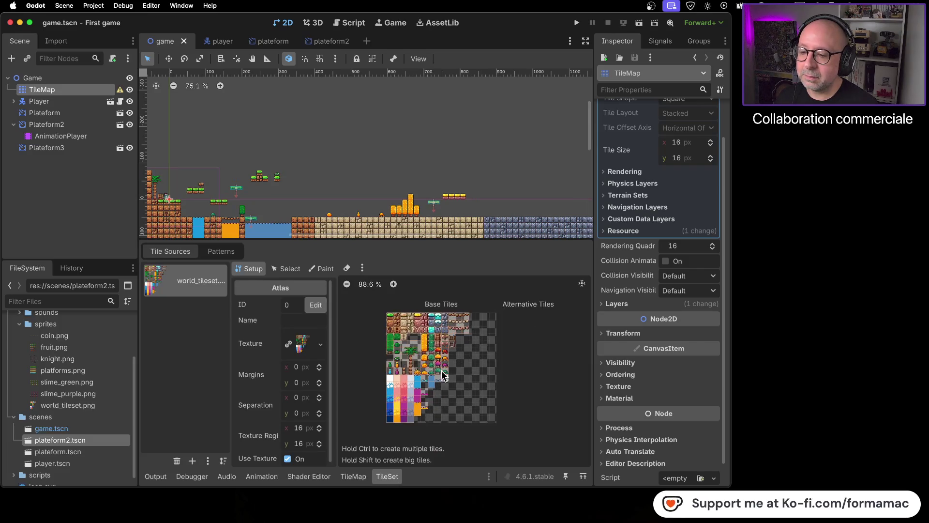
pyautogui.click(354, 477)
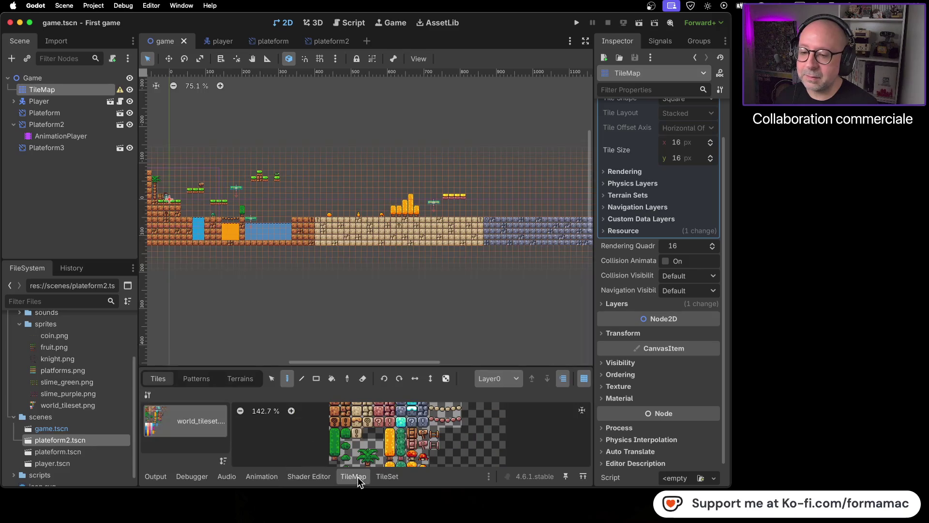
pyautogui.scroll(4, 419, 438)
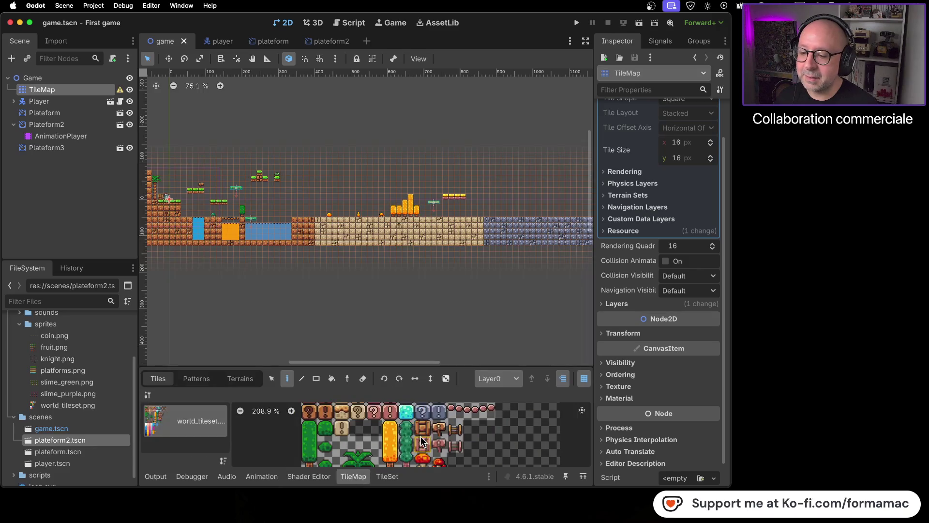
# Step: Try the tile Select and Rectangle tools on atlas tiles, then switch to the Firefox tutorial
pyautogui.click(271, 380)
pyautogui.scroll(3, 484, 424)
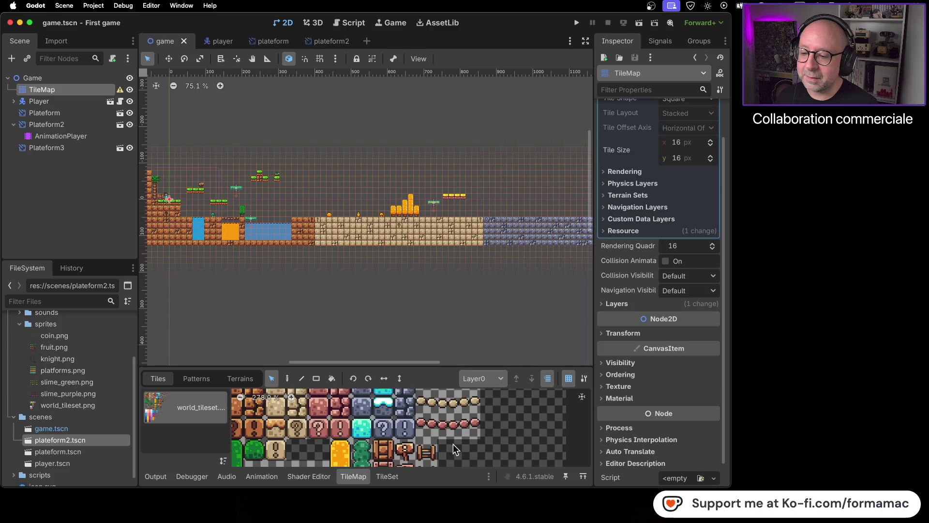
pyautogui.click(427, 431)
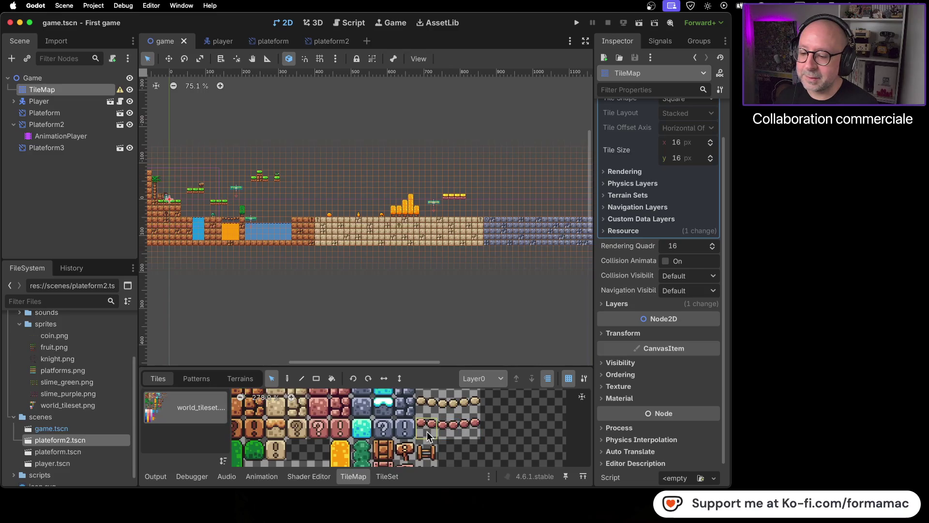
pyautogui.scroll(-6, 341, 428)
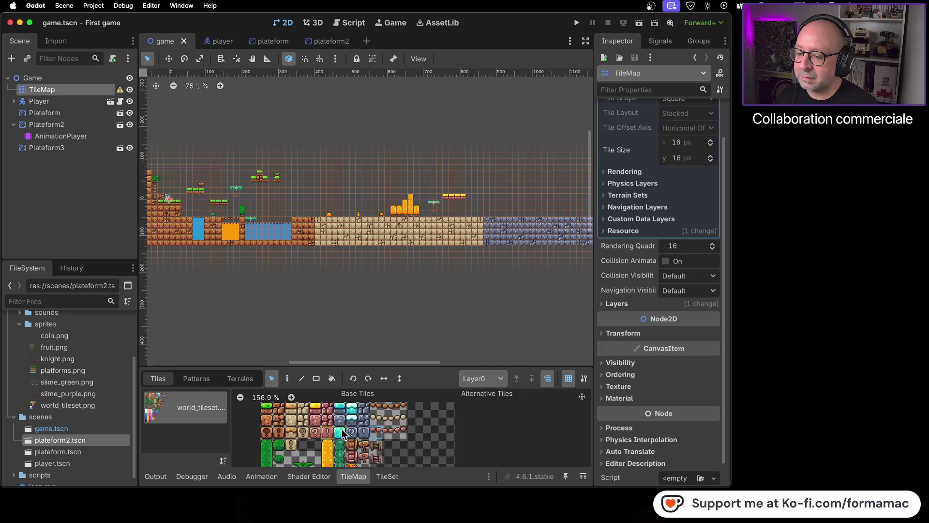
pyautogui.scroll(9, 342, 429)
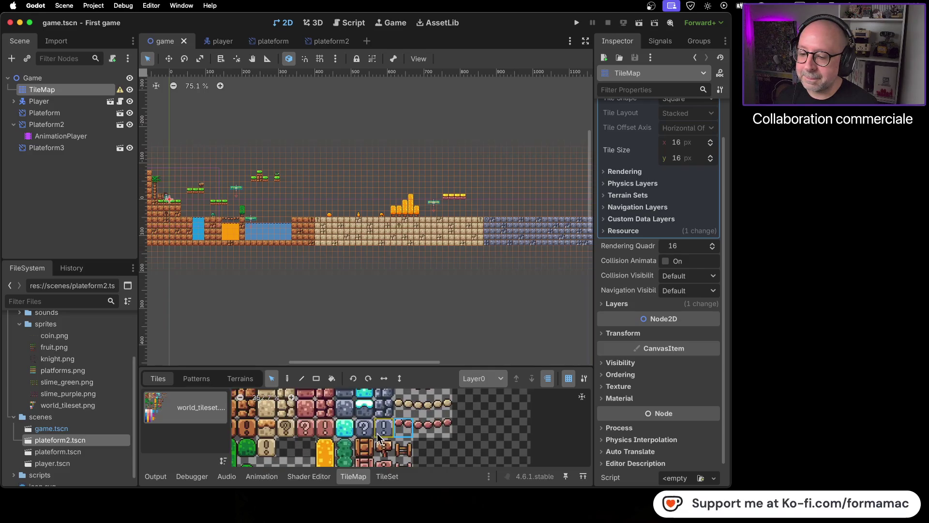
pyautogui.scroll(-5, 377, 439)
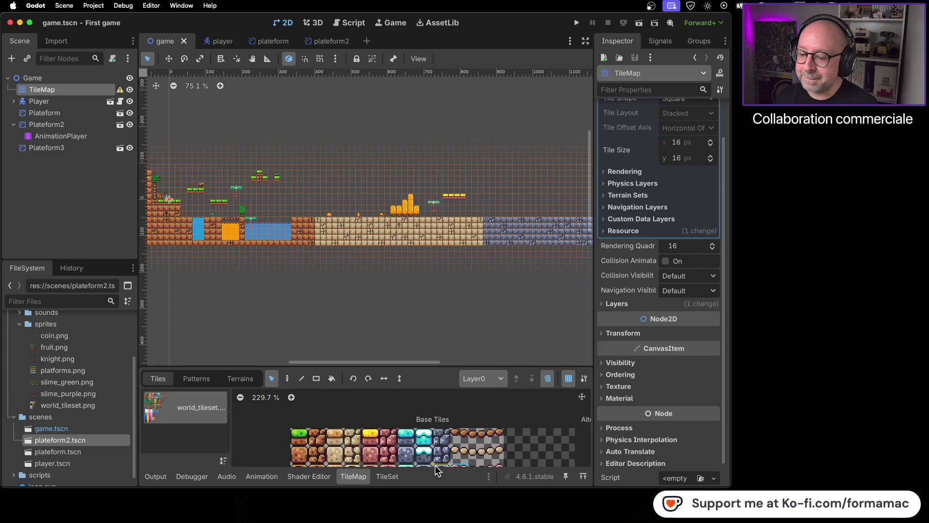
pyautogui.scroll(-2, 429, 445)
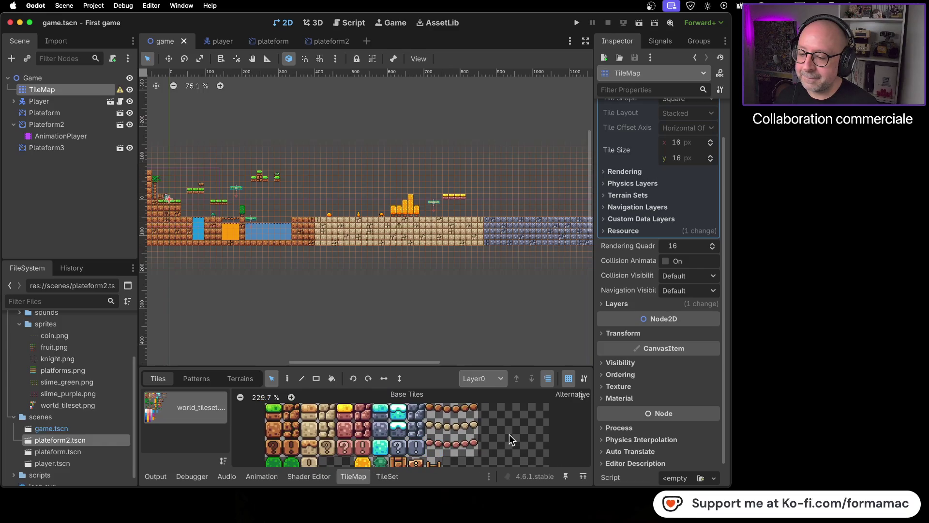
pyautogui.scroll(-3, 409, 402)
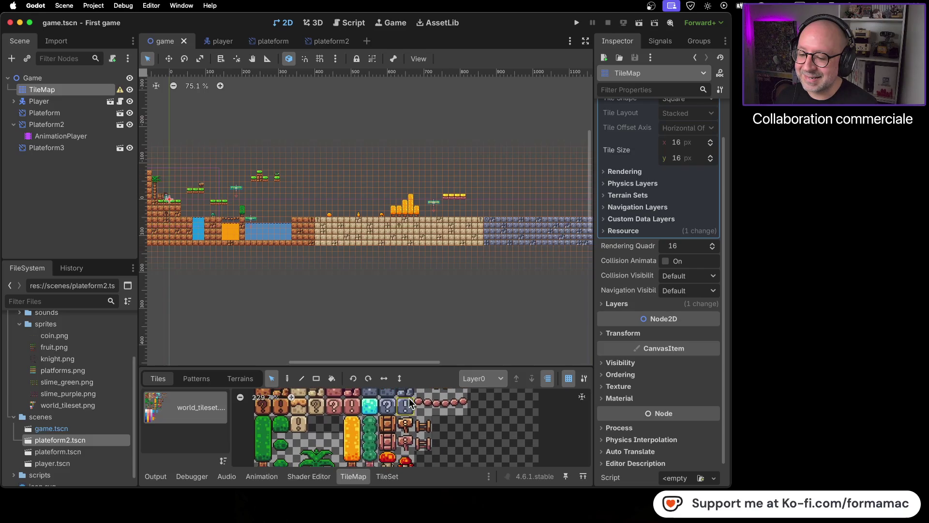
pyautogui.scroll(2, 434, 426)
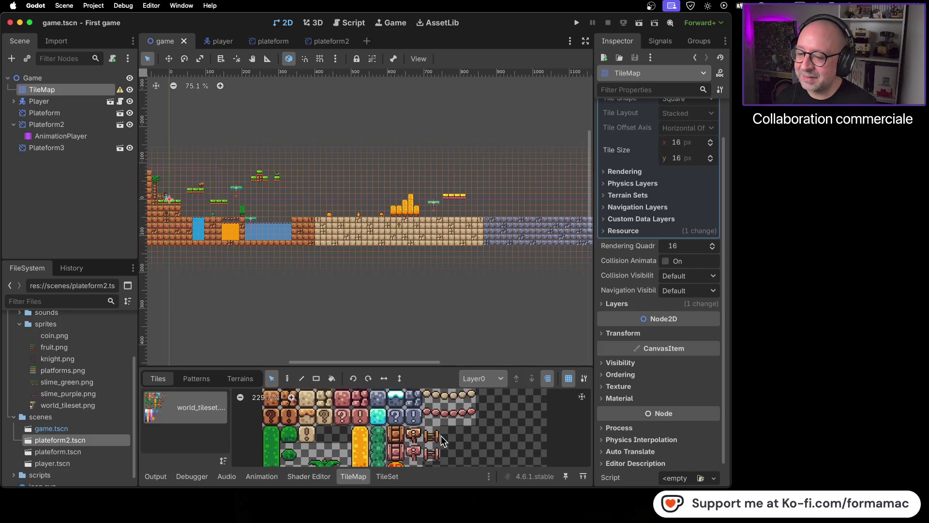
pyautogui.click(317, 379)
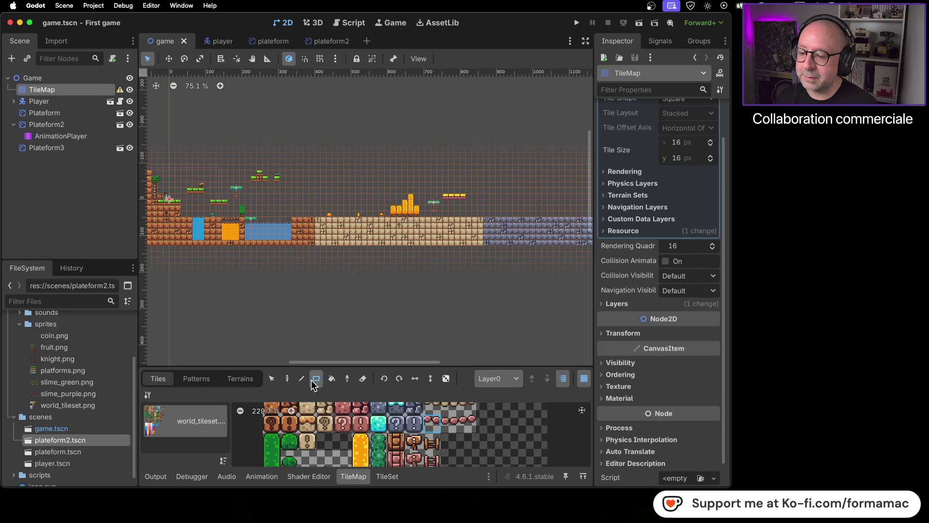
pyautogui.click(271, 378)
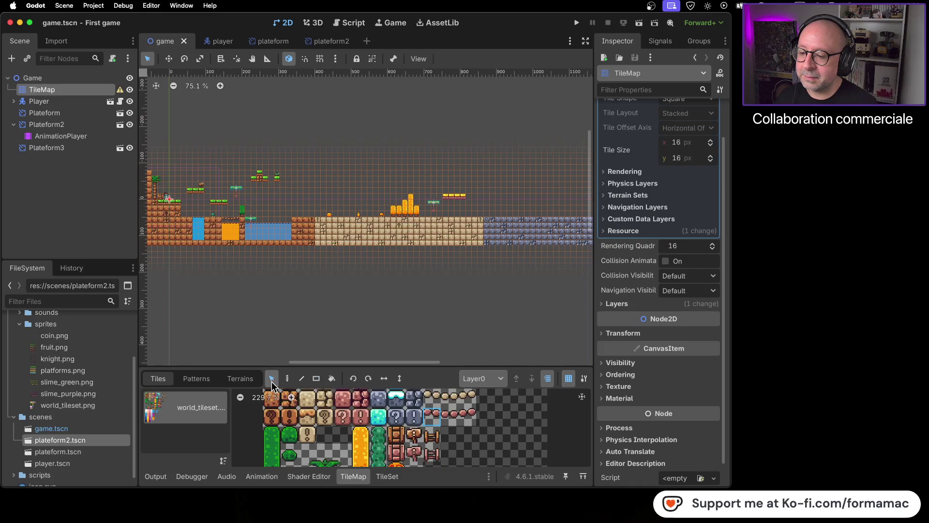
pyautogui.click(471, 416)
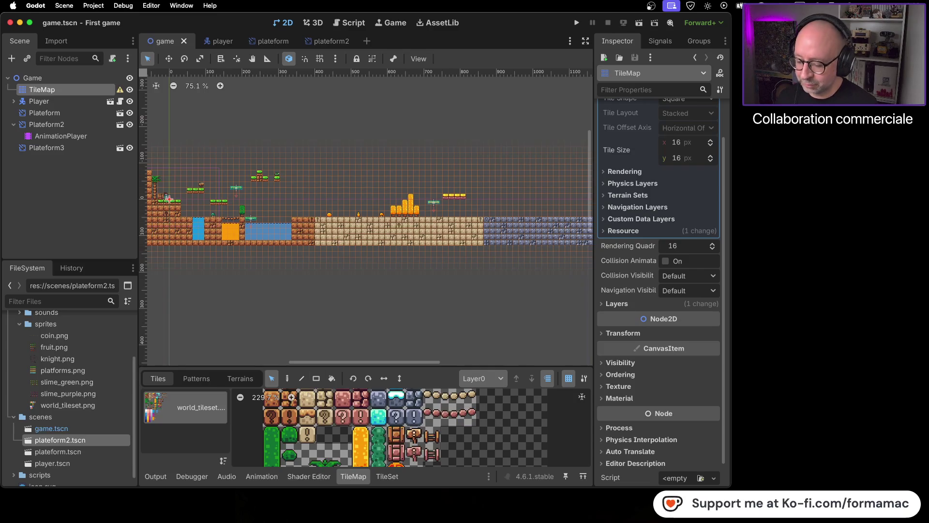
pyautogui.press('super+Tab')
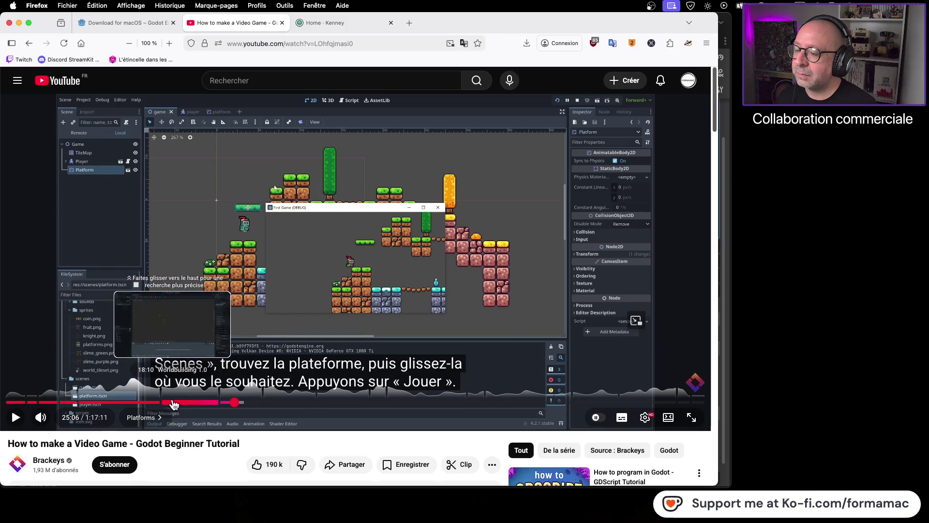
# Step: Rewind the tutorial video to 21:17, where it explains deleting tiles
pyautogui.click(200, 403)
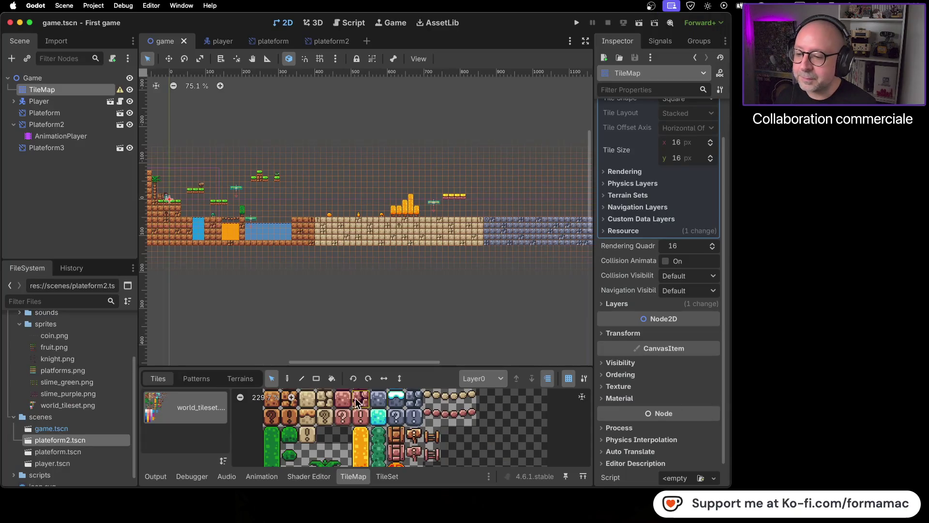
# Step: Put the world_tileset TileSet editor in Paint mode and check the property list without choosing one
pyautogui.click(393, 479)
pyautogui.click(323, 270)
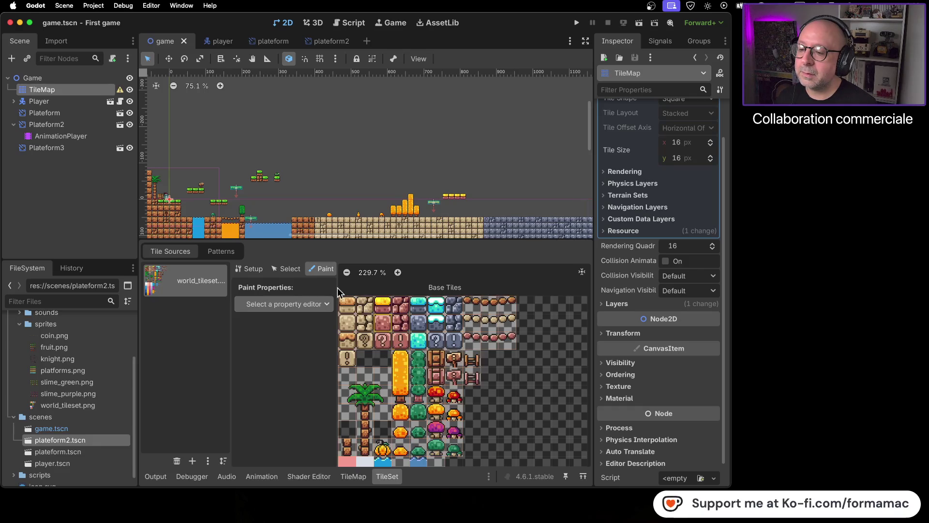
pyautogui.click(310, 305)
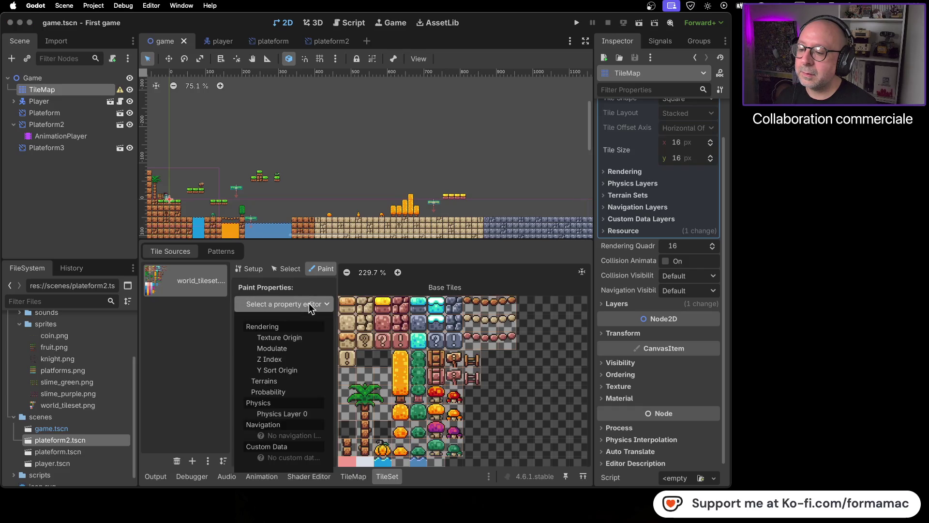
pyautogui.click(366, 304)
pyautogui.press('super+Tab')
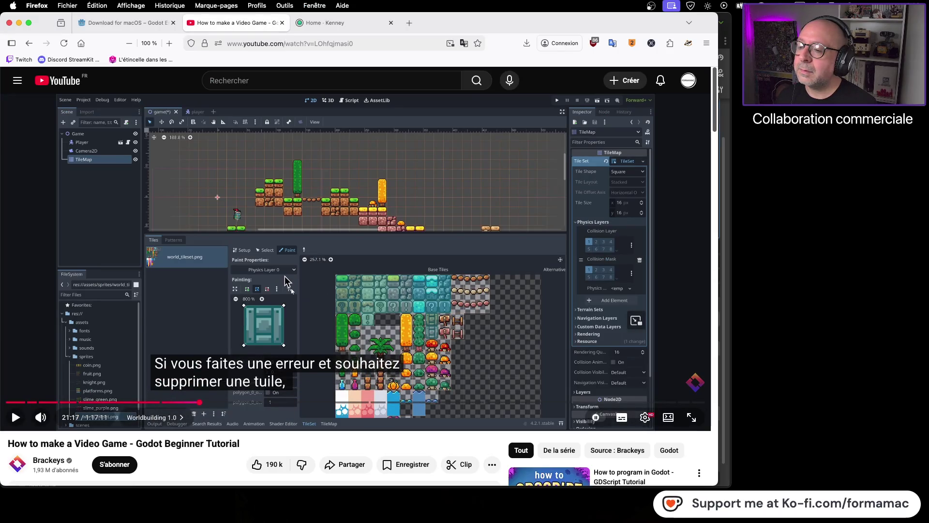
pyautogui.press('super+Tab')
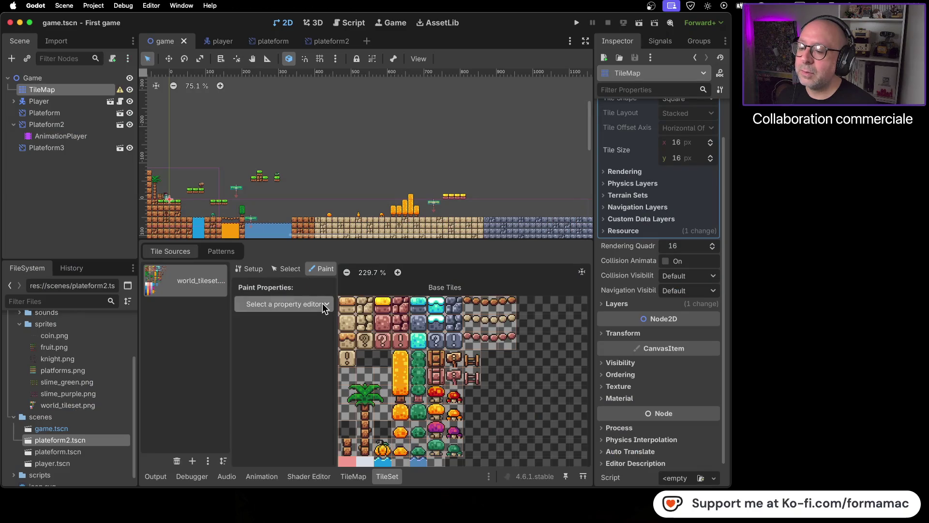
# Step: Choose Physics Layer 0 painting and add collision to the ?, ! and cyan block tiles
pyautogui.click(323, 308)
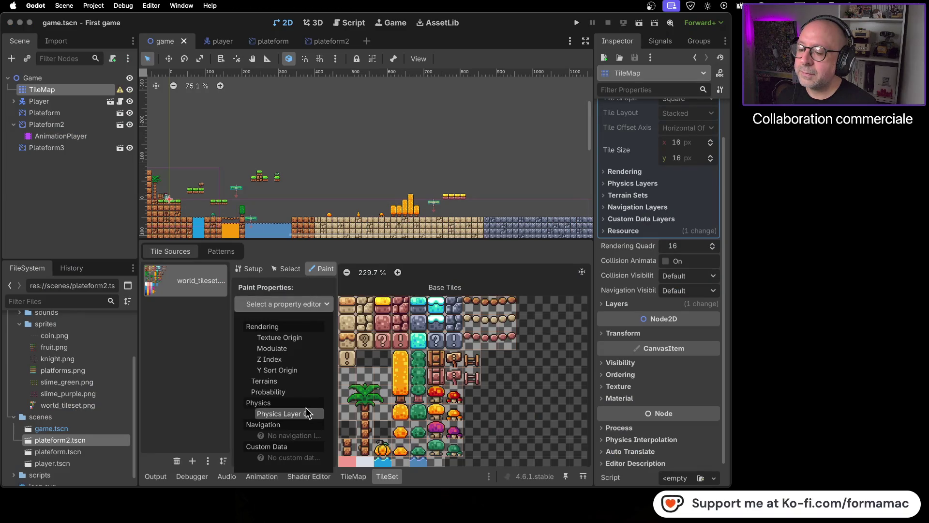
pyautogui.click(308, 414)
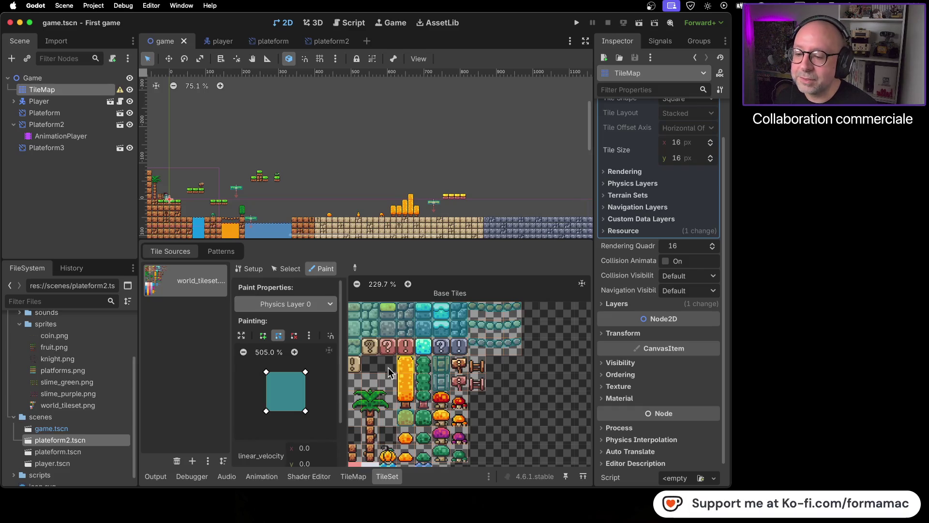
pyautogui.scroll(2, 393, 347)
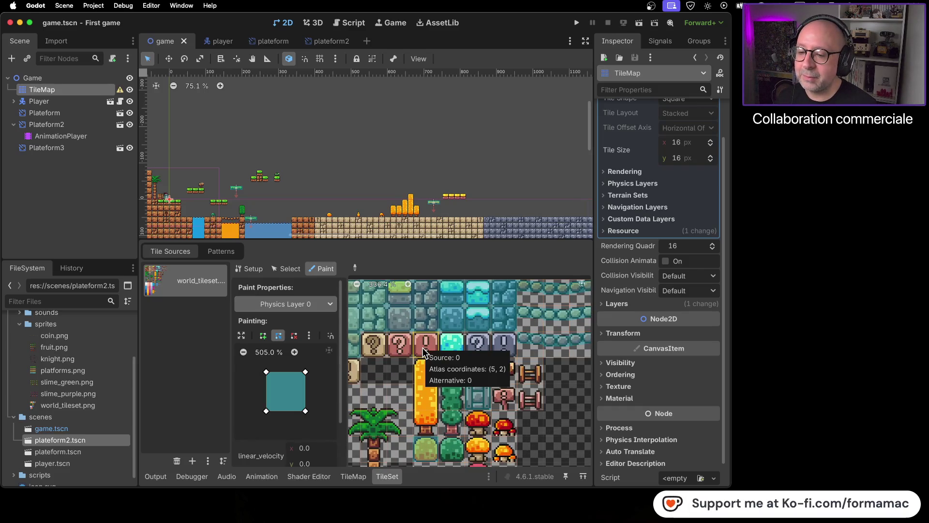
pyautogui.click(420, 354)
pyautogui.click(397, 350)
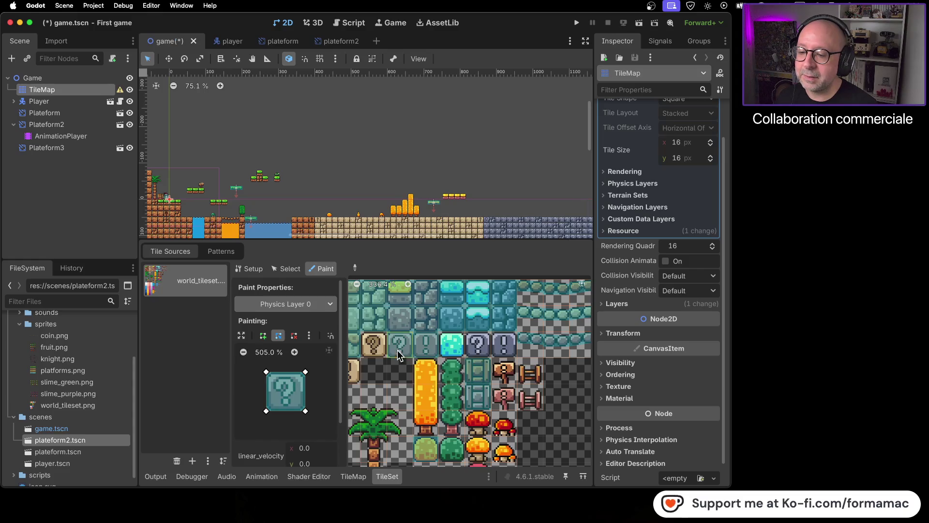
pyautogui.click(374, 344)
pyautogui.click(482, 353)
pyautogui.click(504, 351)
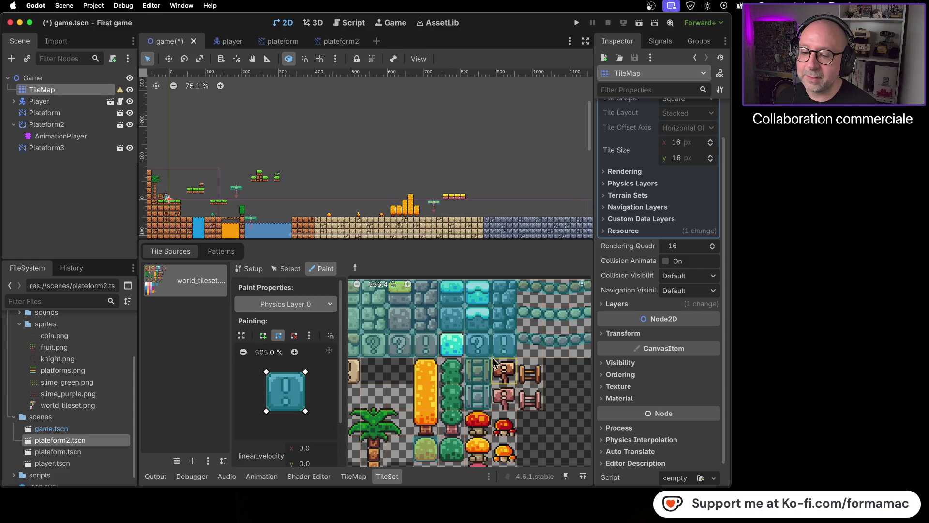
pyautogui.click(449, 348)
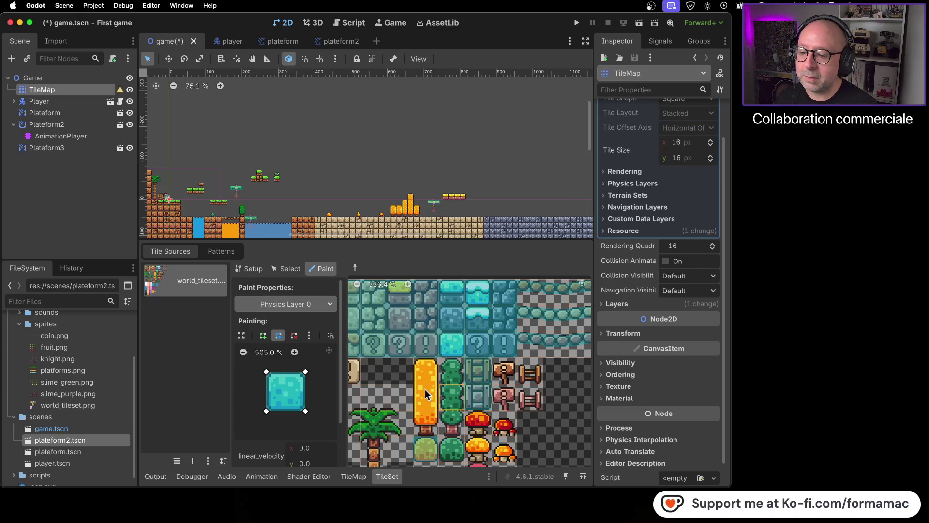
# Step: Add collision to the remaining ! and ? blocks and save the scene
pyautogui.hscroll(-5, 426, 383)
pyautogui.click(446, 366)
pyautogui.click(421, 335)
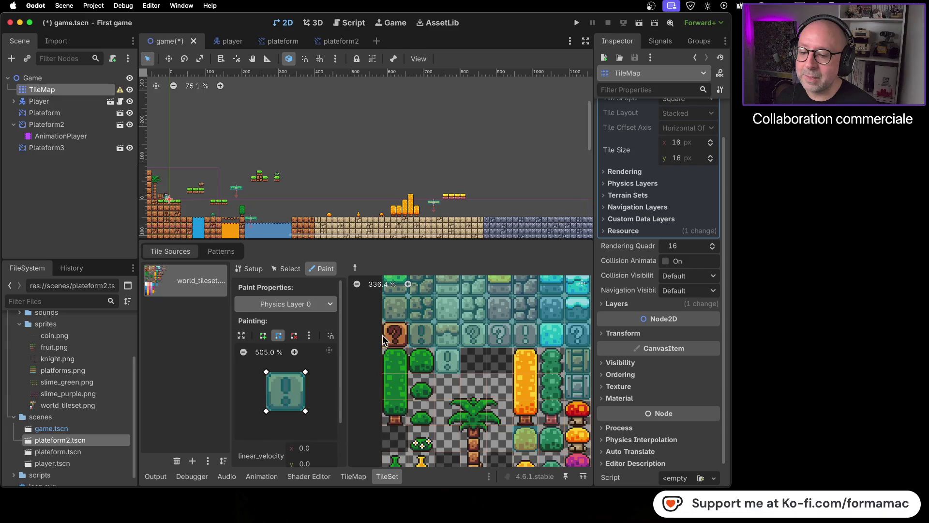
pyautogui.click(385, 335)
pyautogui.scroll(-5, 478, 357)
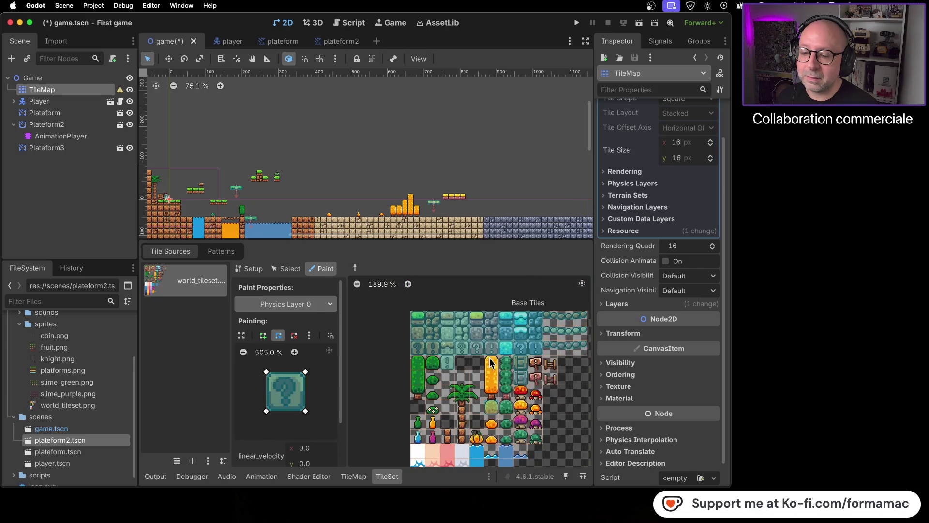
pyautogui.press('cmd+s')
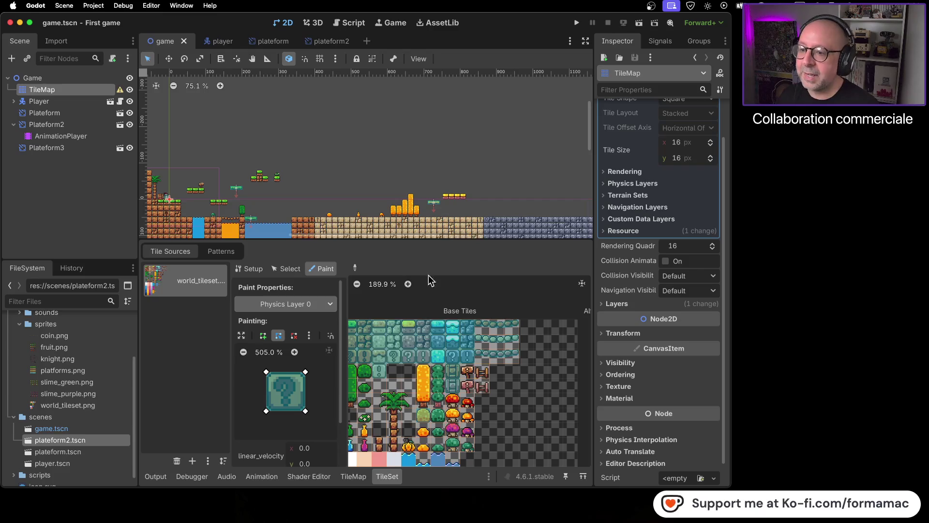
# Step: Run the game and walk the knight right over stone, sand and red brick to the orange wall
pyautogui.click(577, 23)
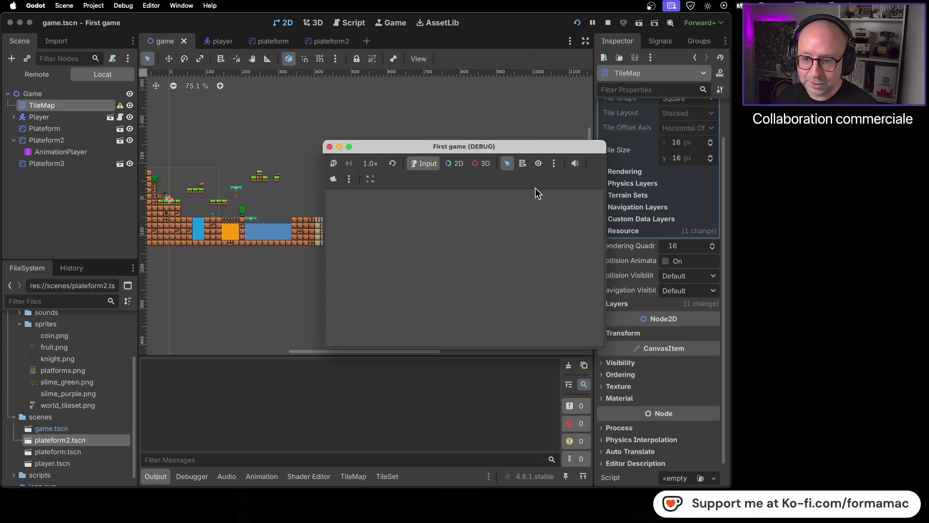
pyautogui.press('Right')
pyautogui.press('space')
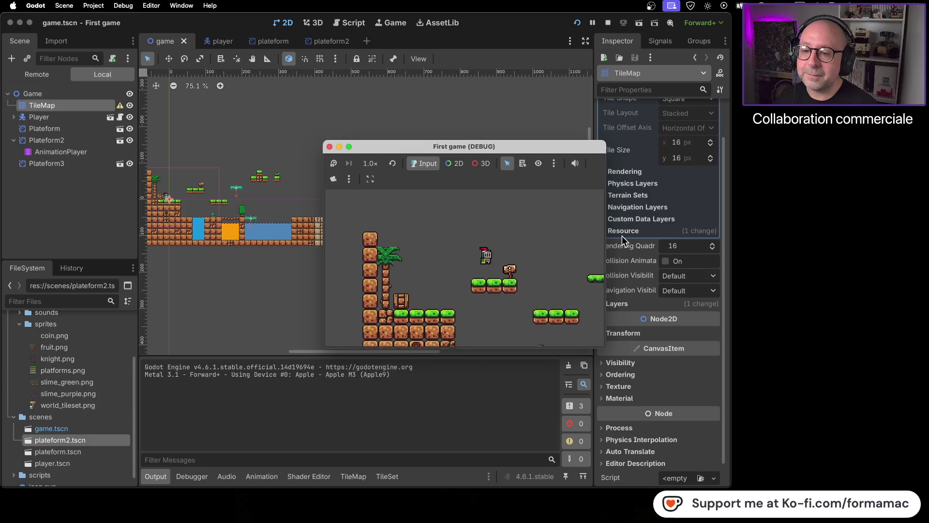
pyautogui.press('Right')
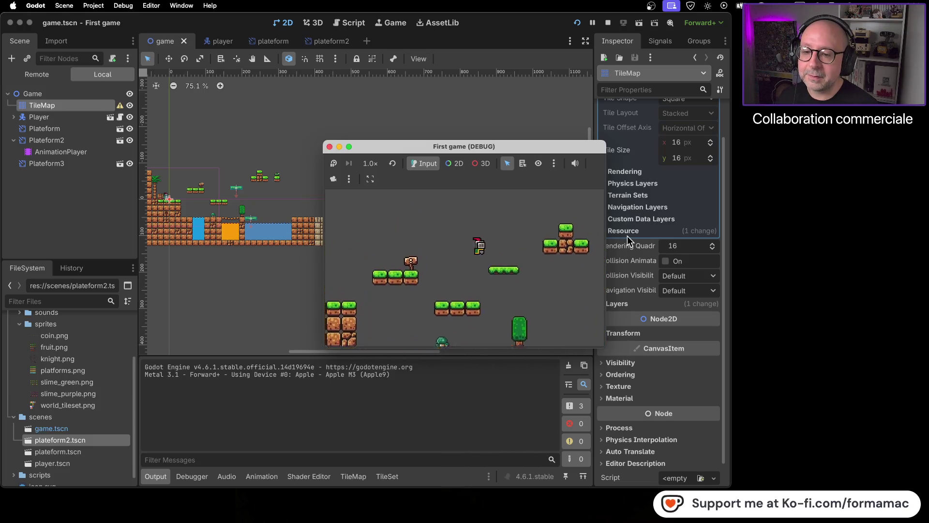
pyautogui.press('Right')
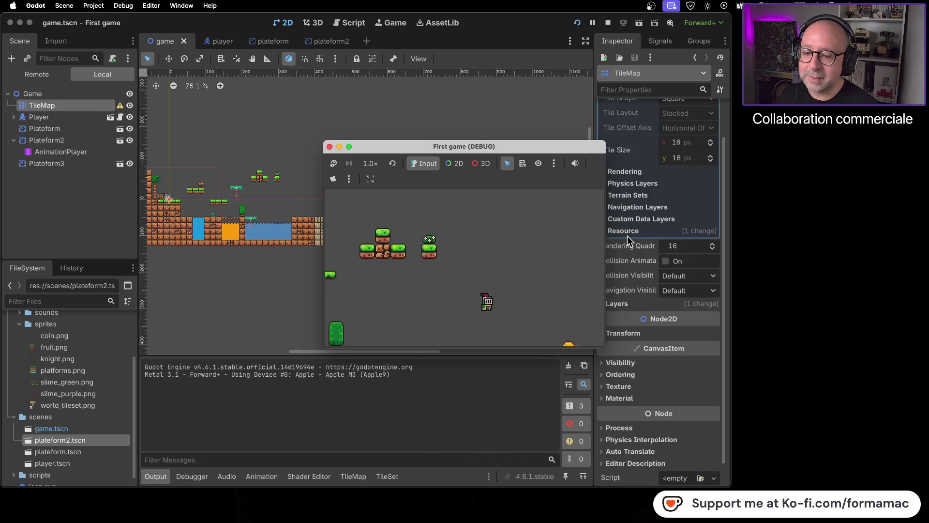
pyautogui.press('Right')
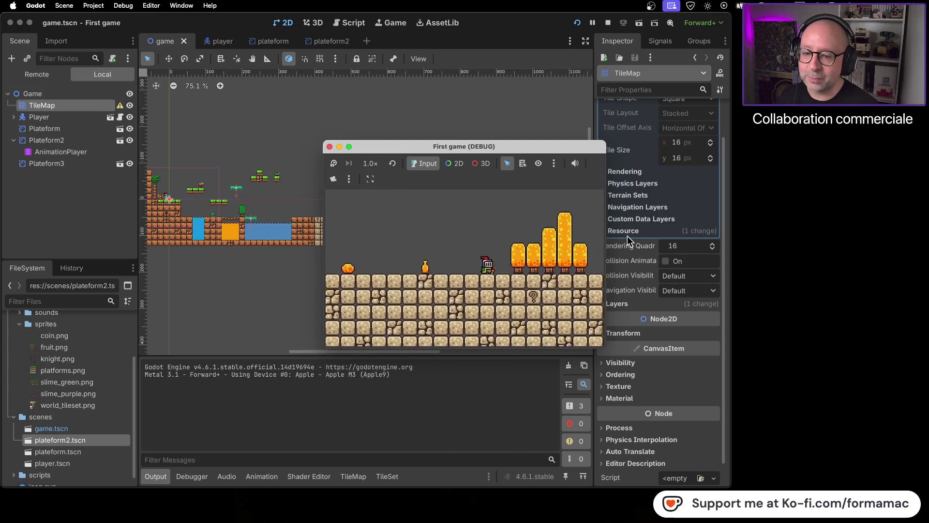
pyautogui.press('Right')
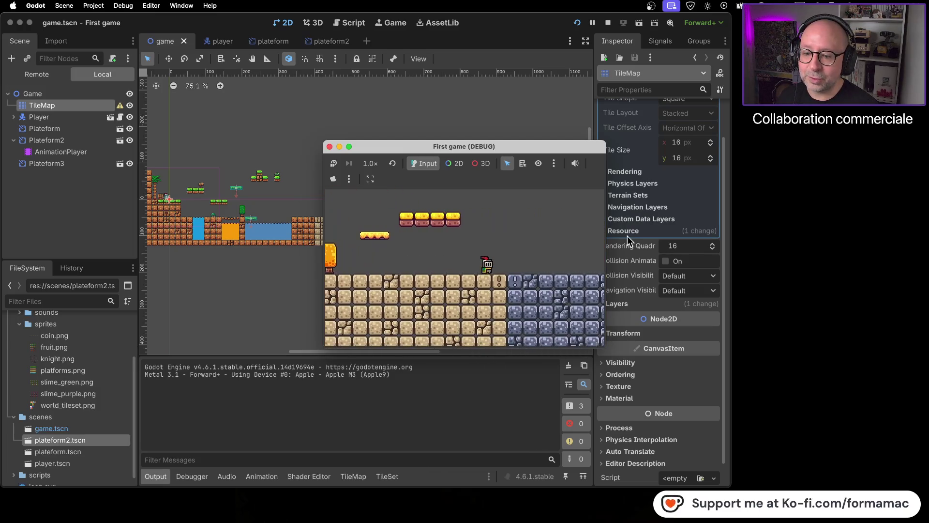
pyautogui.press('Right')
pyautogui.press('Left')
pyautogui.press('Right')
pyautogui.press('Left')
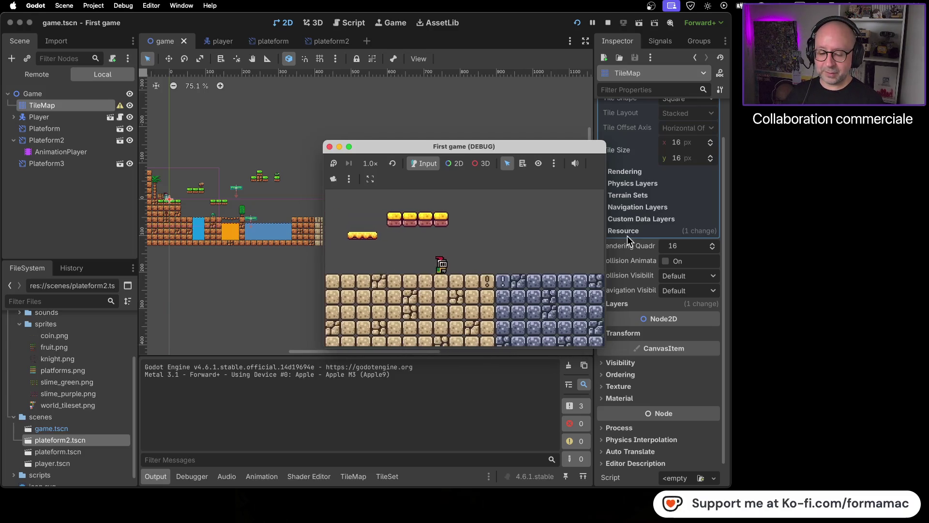
pyautogui.press('Right')
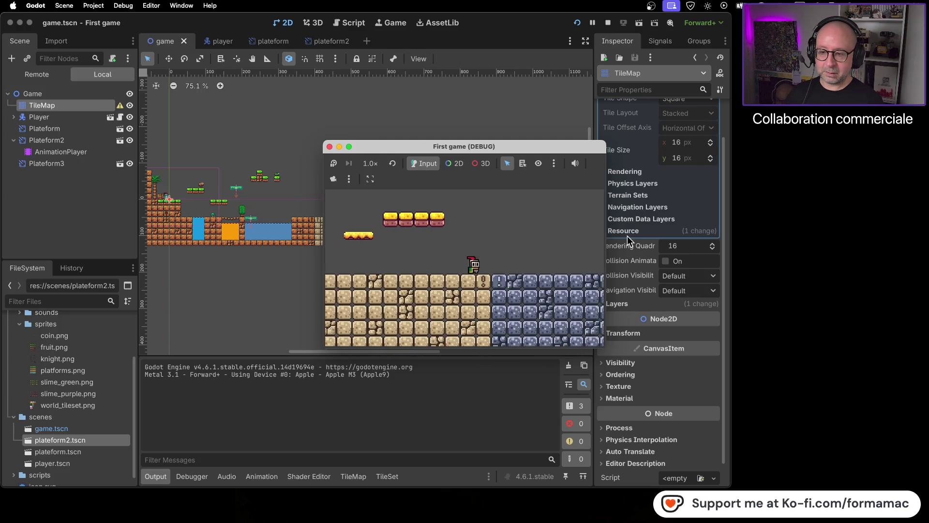
pyautogui.press('Right')
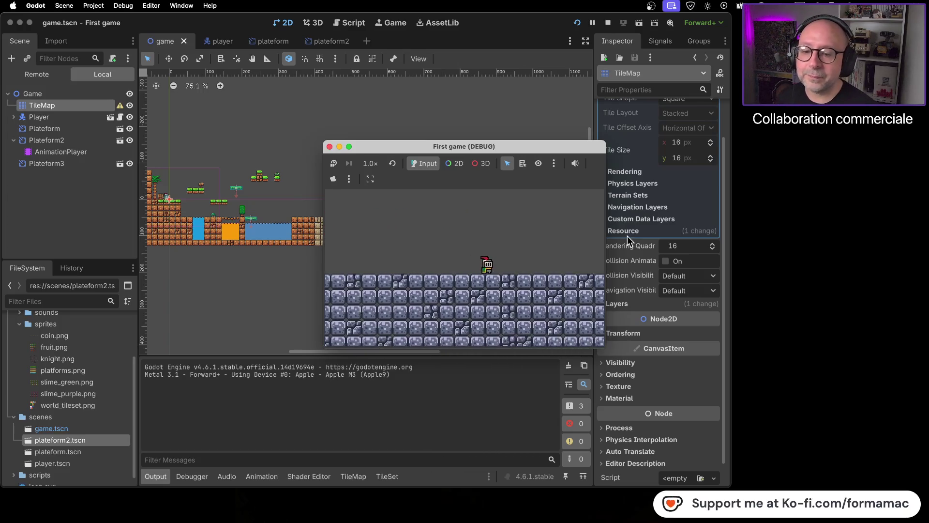
pyautogui.press('Right')
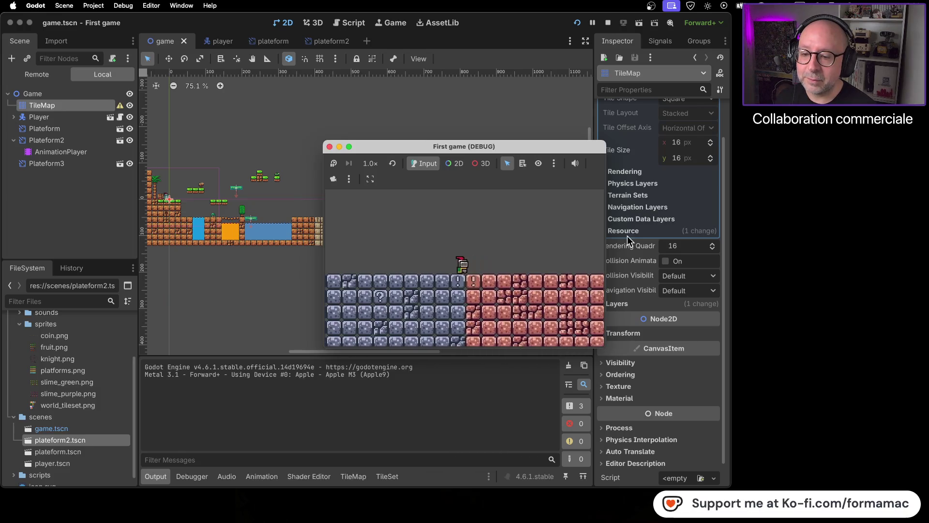
pyautogui.press('Right')
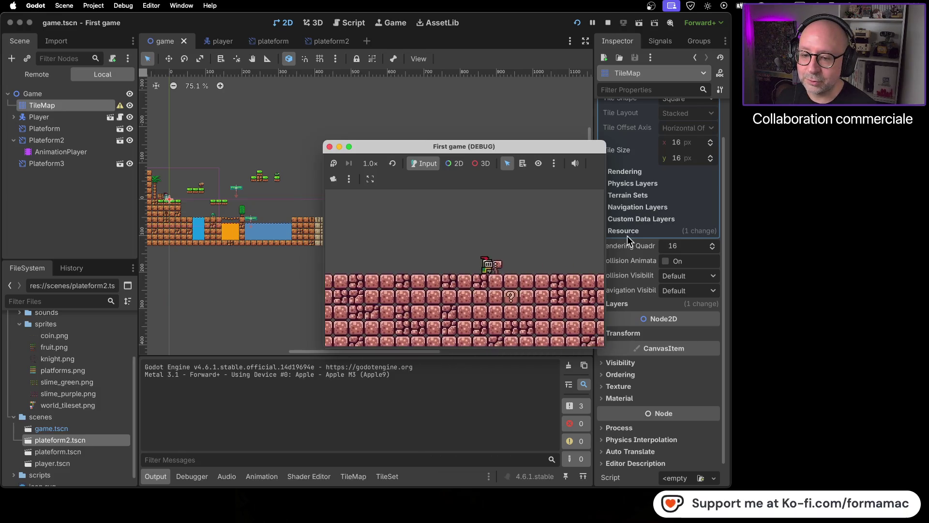
pyautogui.press('Right')
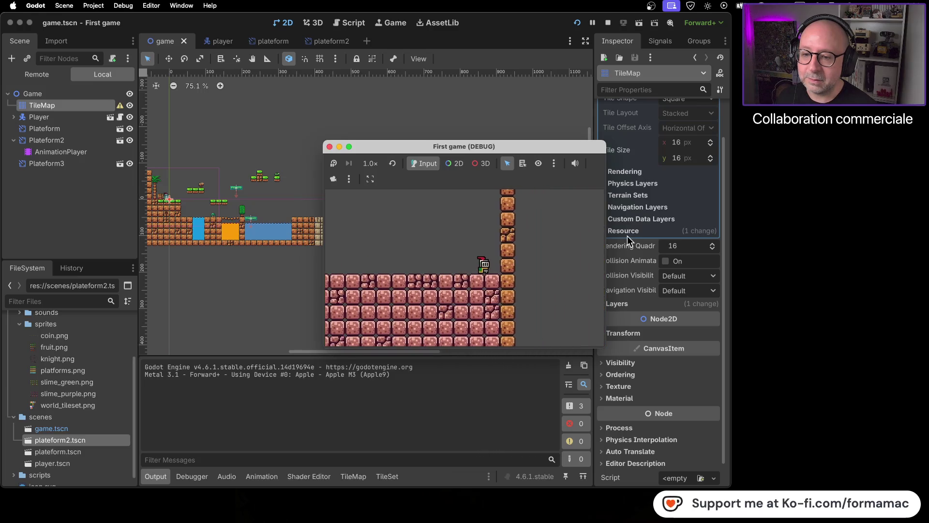
pyautogui.press('Right')
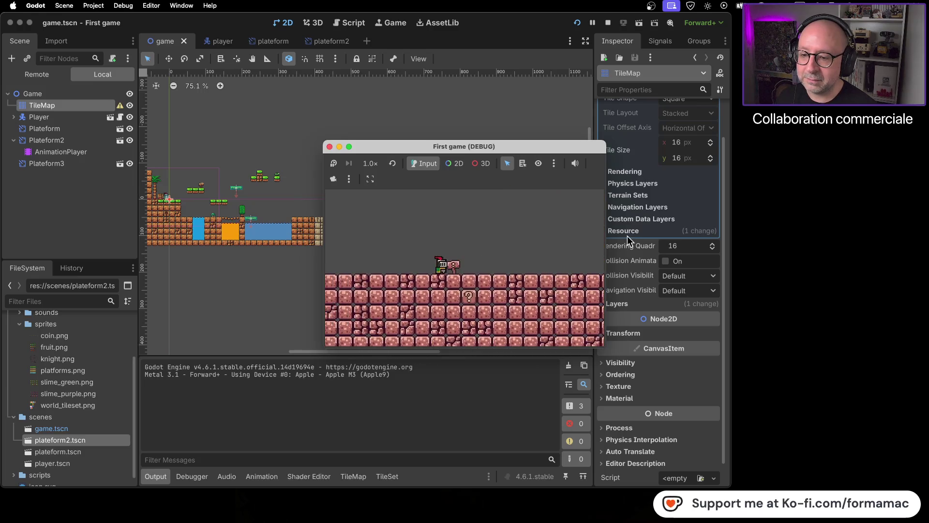
# Step: Move the character back left with a couple of jumps, then stop the game
pyautogui.press('Left')
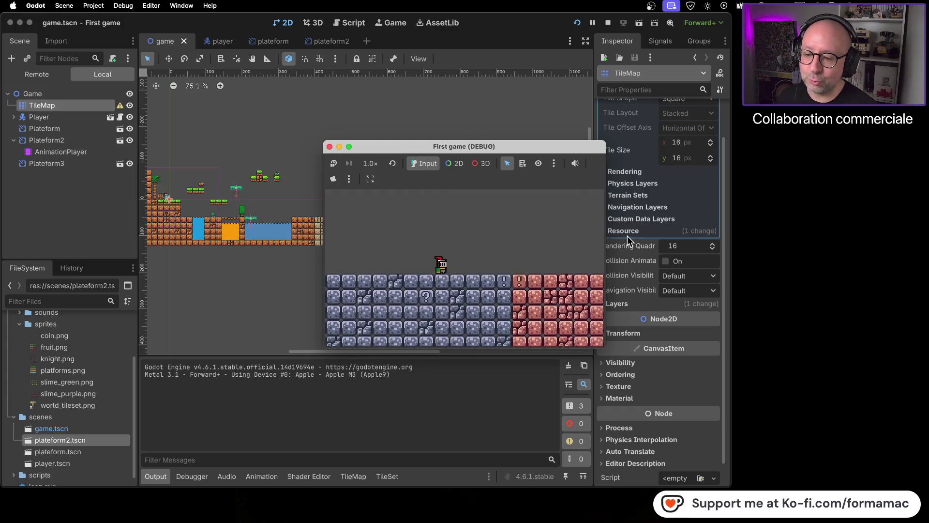
pyautogui.press('Left')
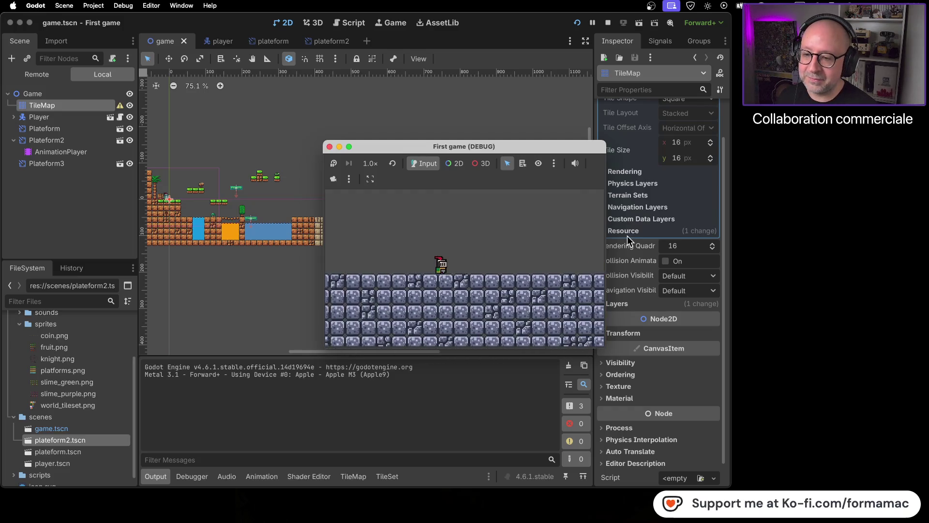
pyautogui.press('Left')
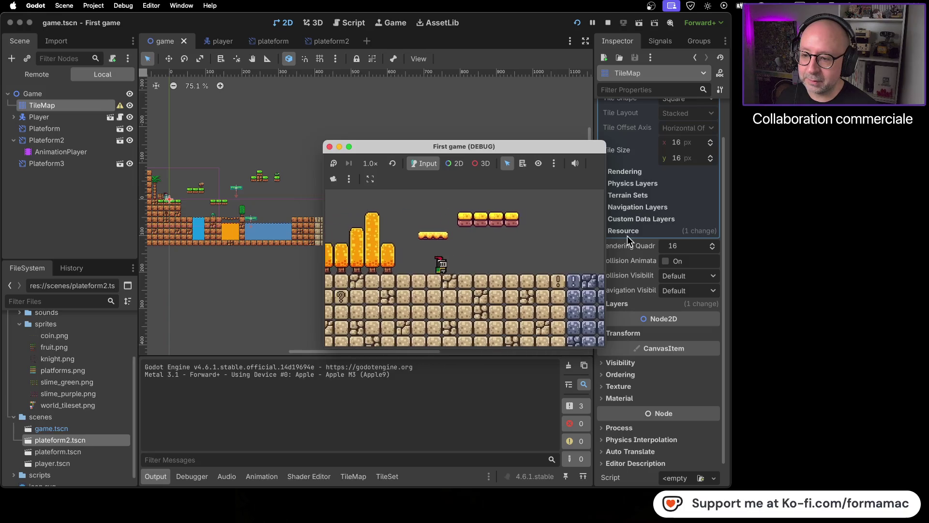
pyautogui.press('space')
pyautogui.press('Right')
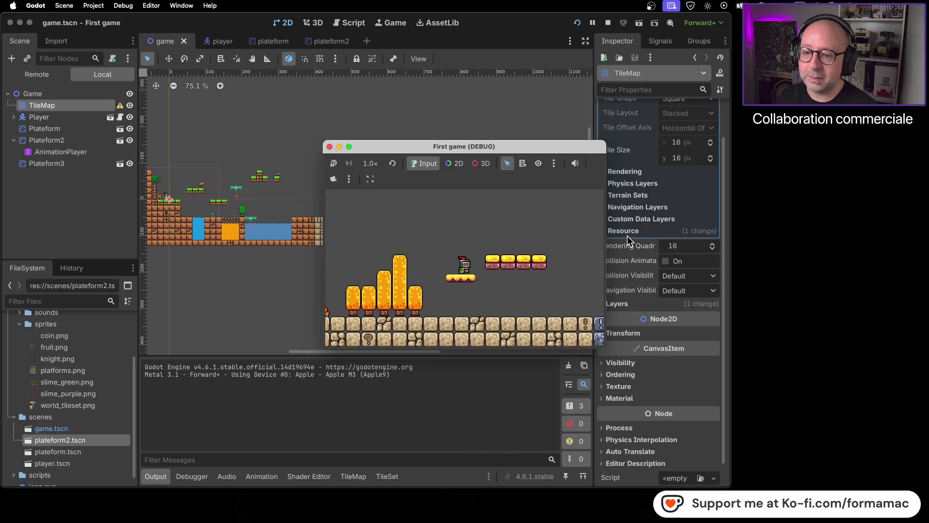
pyautogui.press('Left')
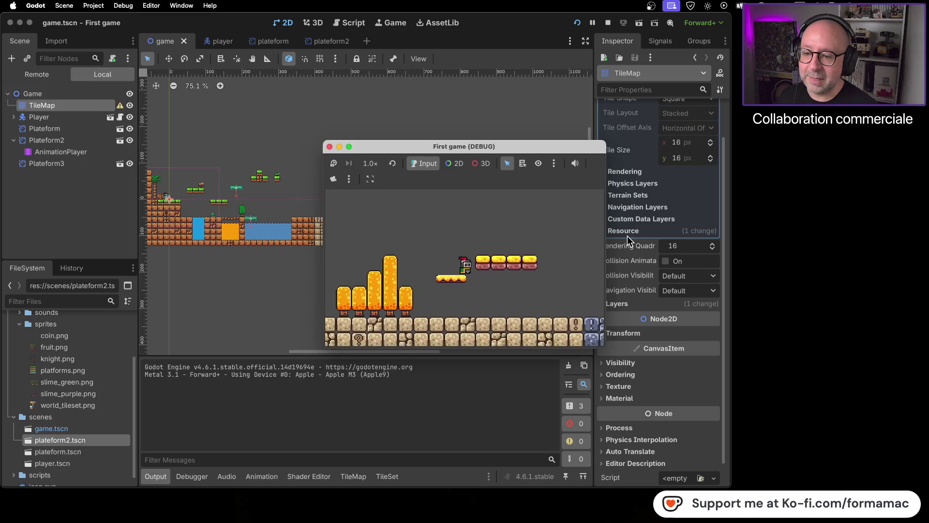
pyautogui.press('space')
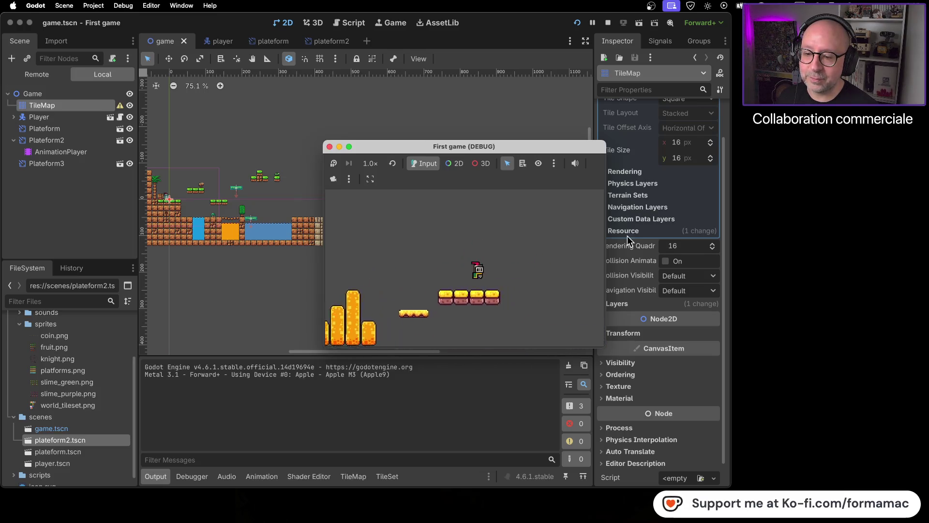
pyautogui.press('Left')
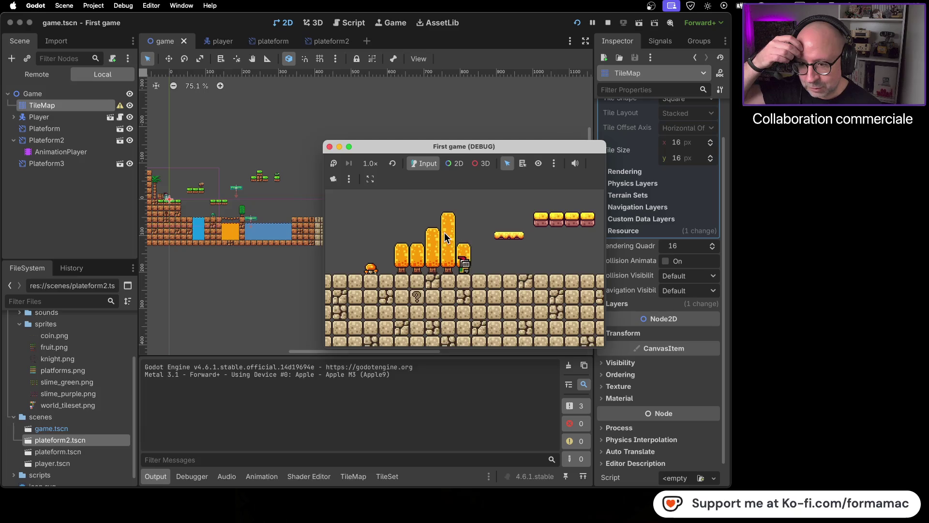
pyautogui.click(329, 147)
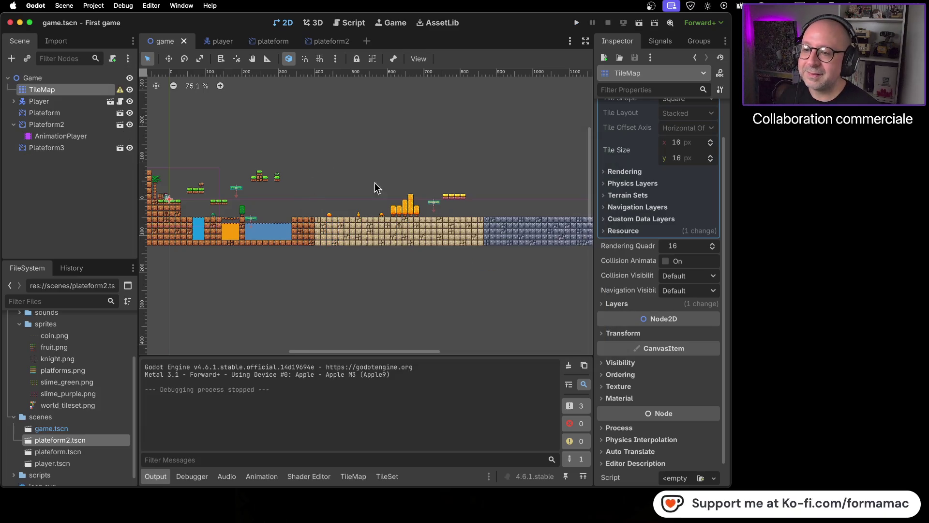
# Step: Zoom in and nudge Plateform3 left to position (717, 9) beside the trees
pyautogui.scroll(5, 417, 201)
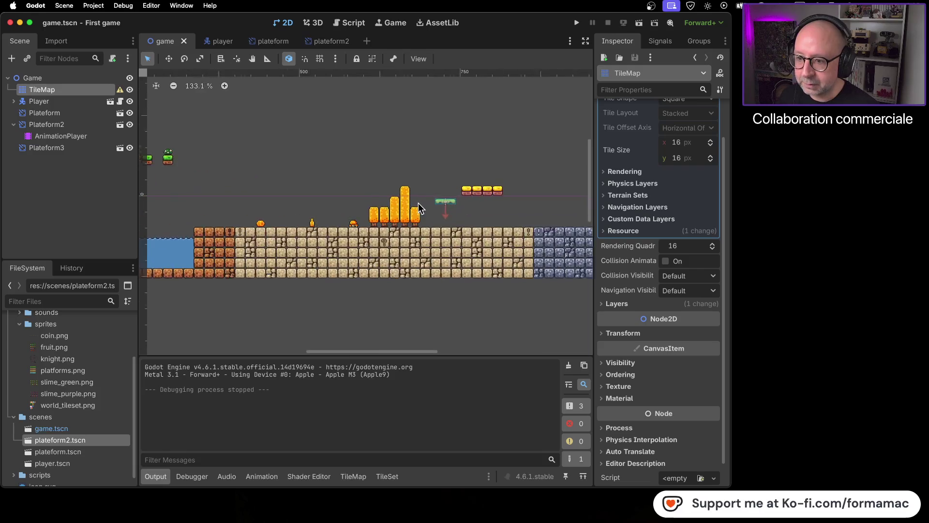
pyautogui.scroll(2, 414, 201)
pyautogui.moveTo(513, 205); pyautogui.dragTo(494, 202)
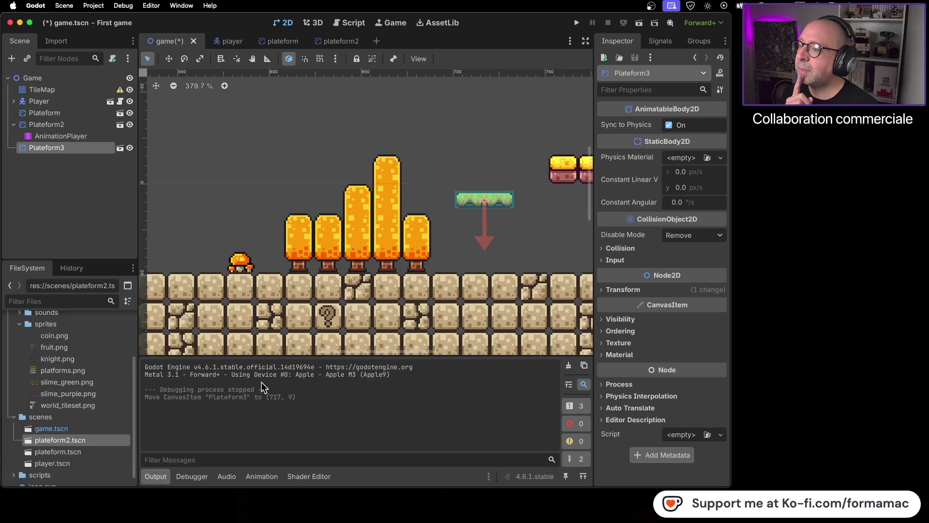
# Step: Add an AnimationPlayer child to Plateform3, then delete it again
pyautogui.rightClick(72, 149)
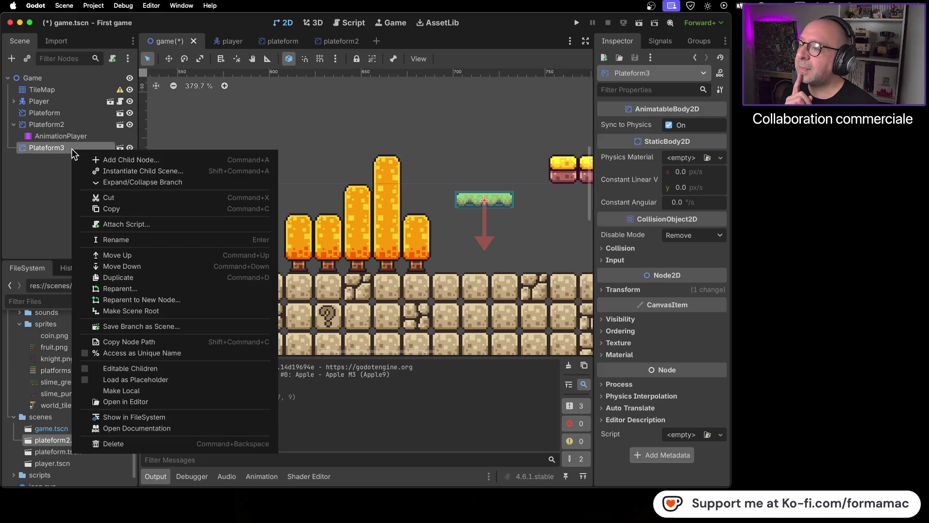
pyautogui.click(100, 162)
pyautogui.click(277, 285)
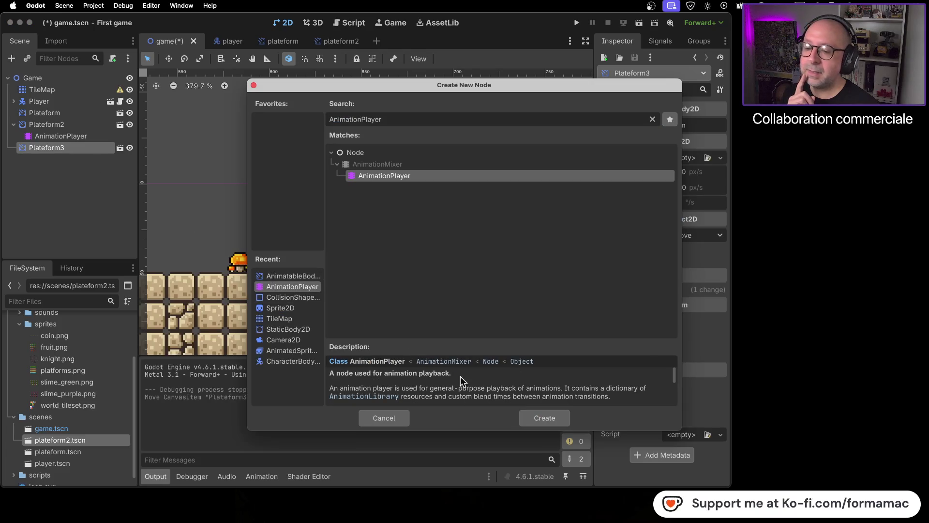
pyautogui.click(538, 418)
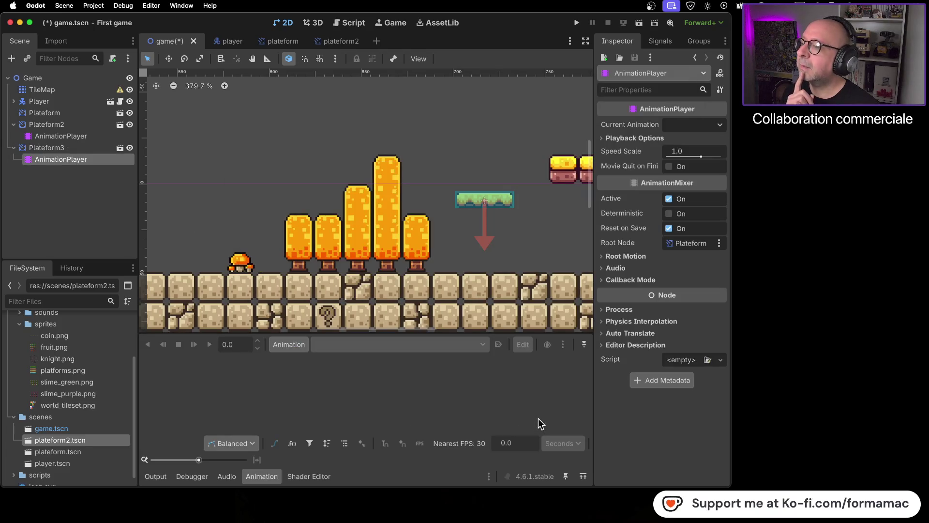
pyautogui.rightClick(85, 165)
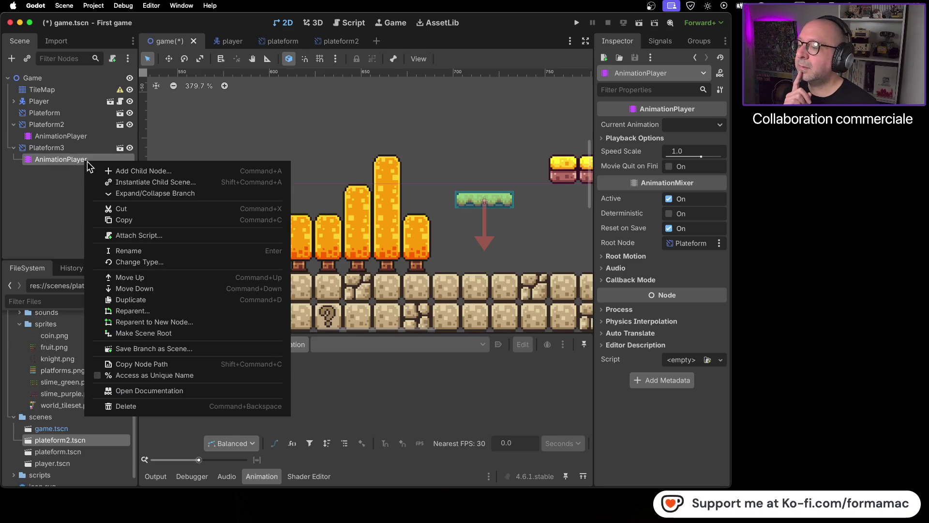
pyautogui.click(129, 406)
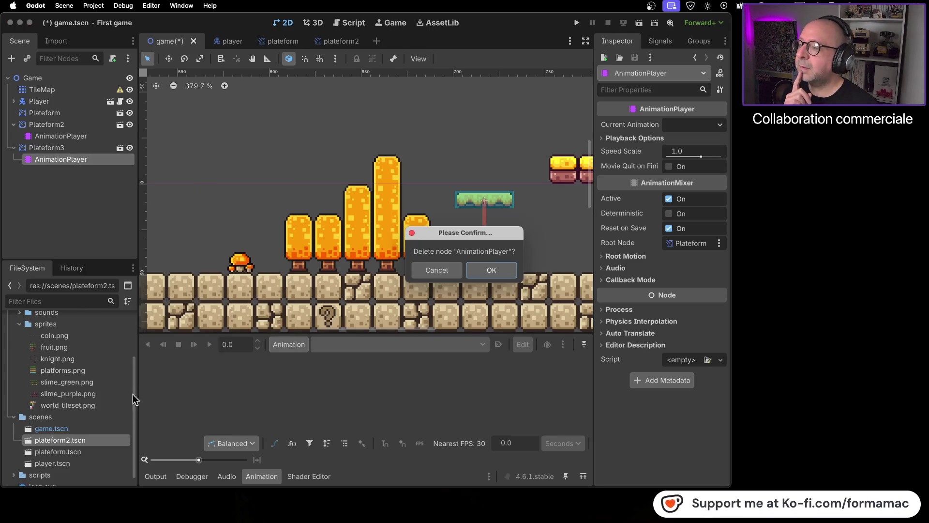
pyautogui.click(498, 276)
# Step: Reselect Plateform3, centre the view on it, and switch to the Firefox tutorial
pyautogui.click(85, 150)
pyautogui.click(85, 149)
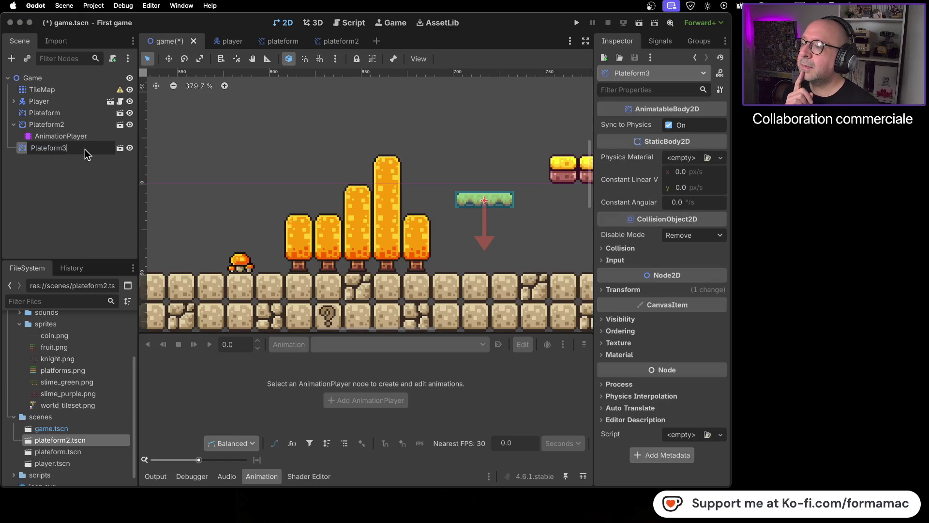
pyautogui.press('Return')
pyautogui.press('f')
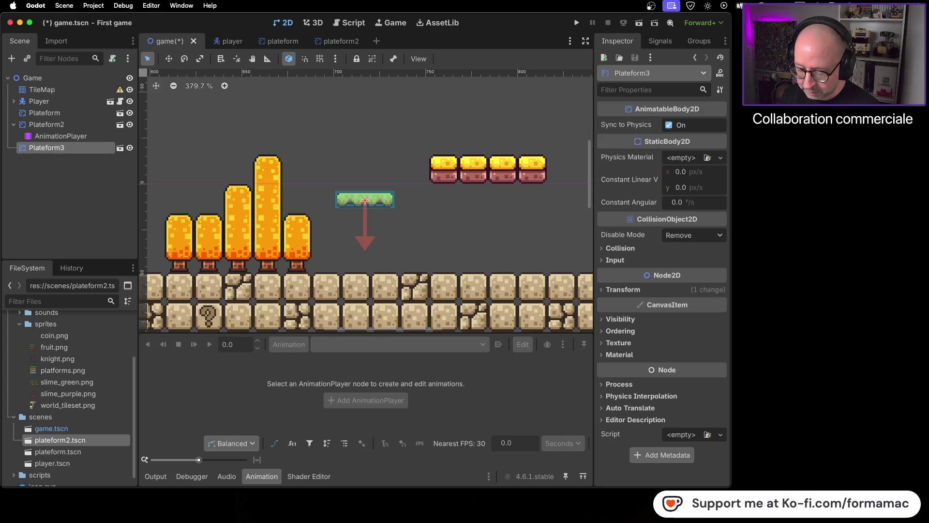
pyautogui.press('super+Tab')
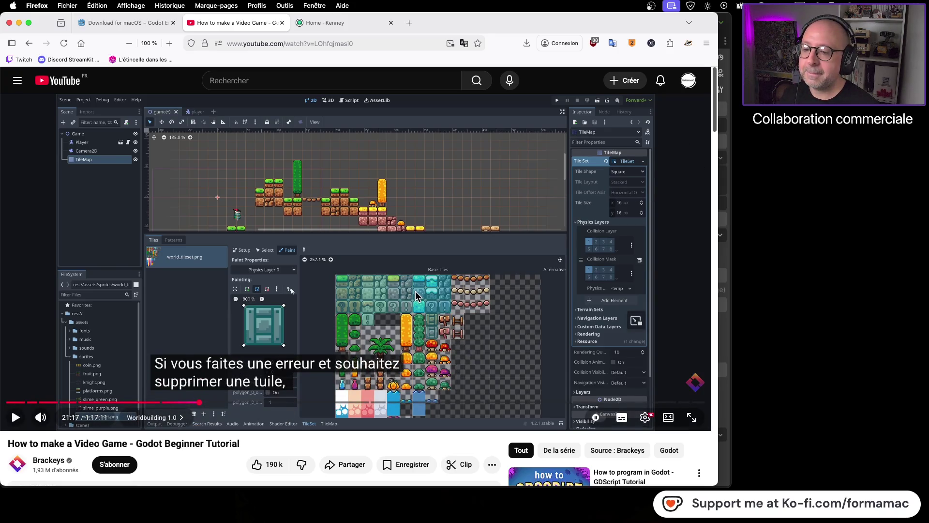
# Step: Seek the tutorial between 22:34 and 27:12, play it, and pause at 26:58 after Platform2 gets an AnimationPlayer
pyautogui.scroll(-5, 416, 296)
pyautogui.scroll(5, 412, 319)
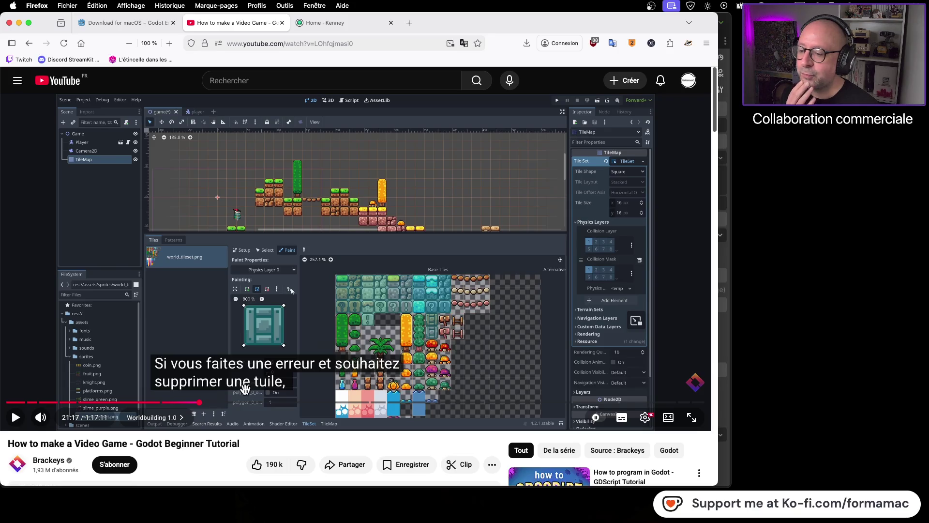
pyautogui.click(211, 402)
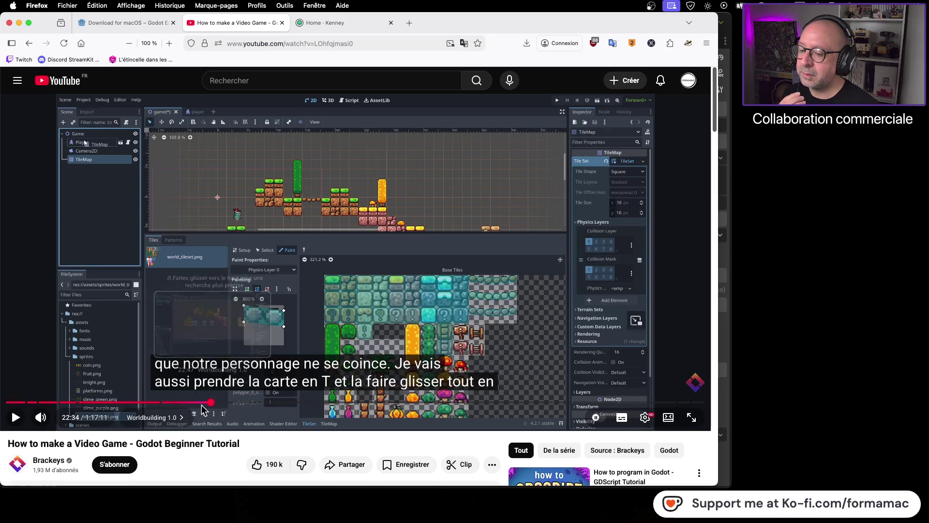
pyautogui.click(253, 404)
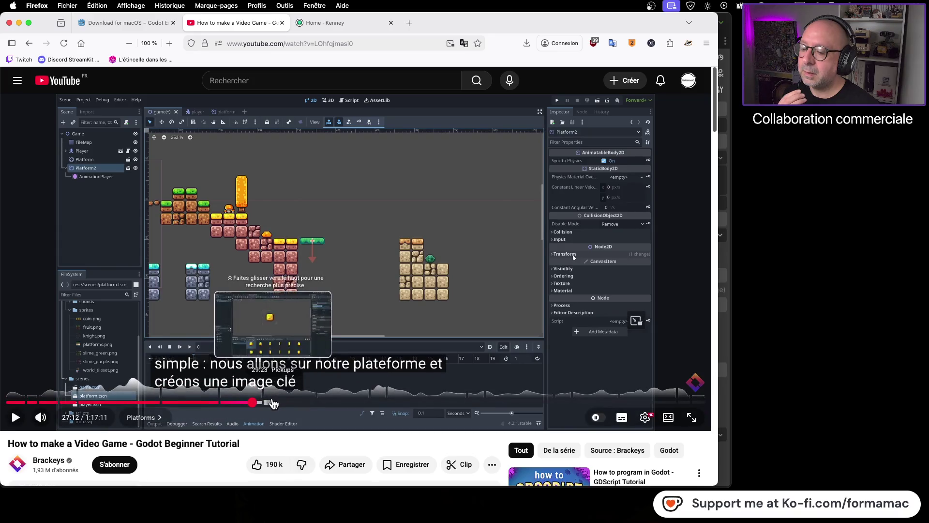
pyautogui.click(237, 403)
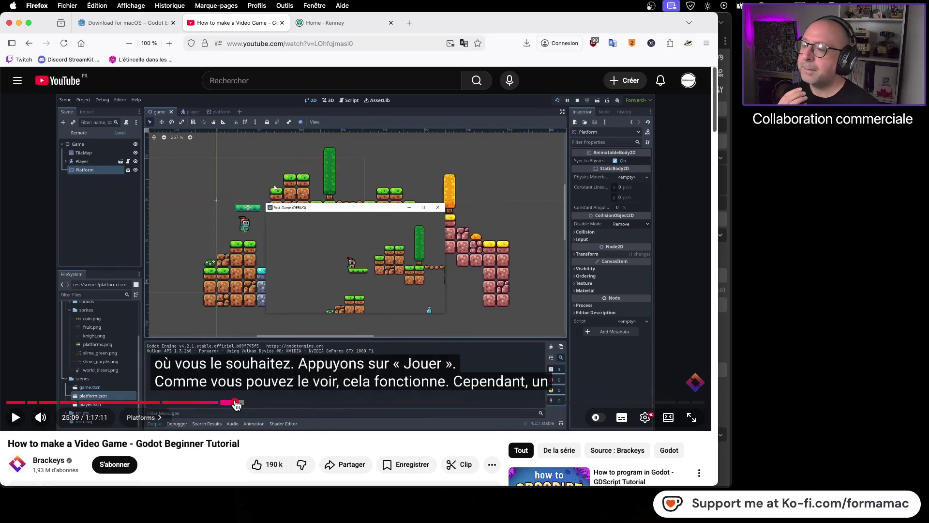
pyautogui.click(16, 419)
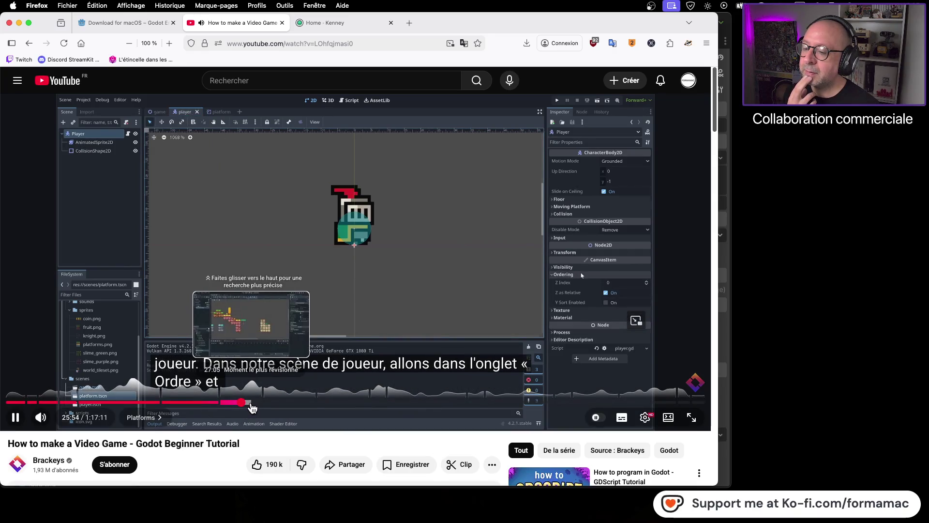
pyautogui.click(251, 404)
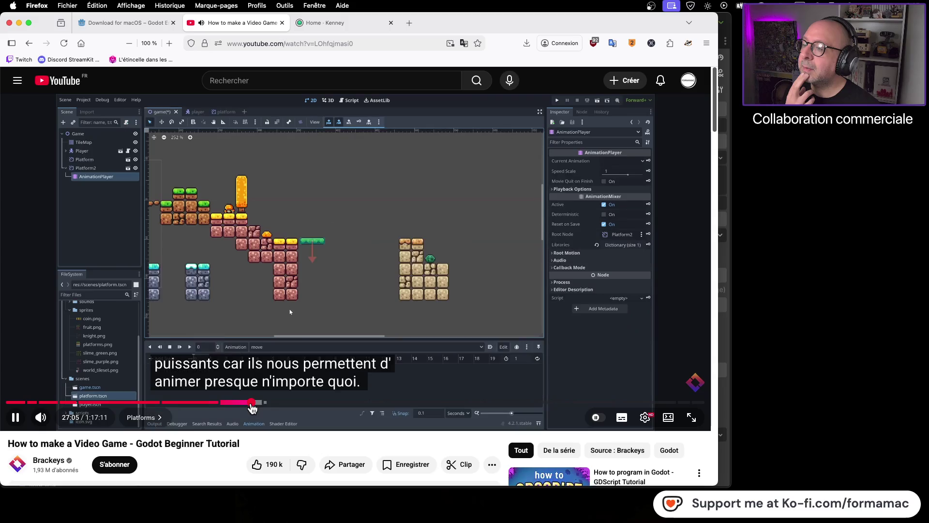
pyautogui.click(247, 403)
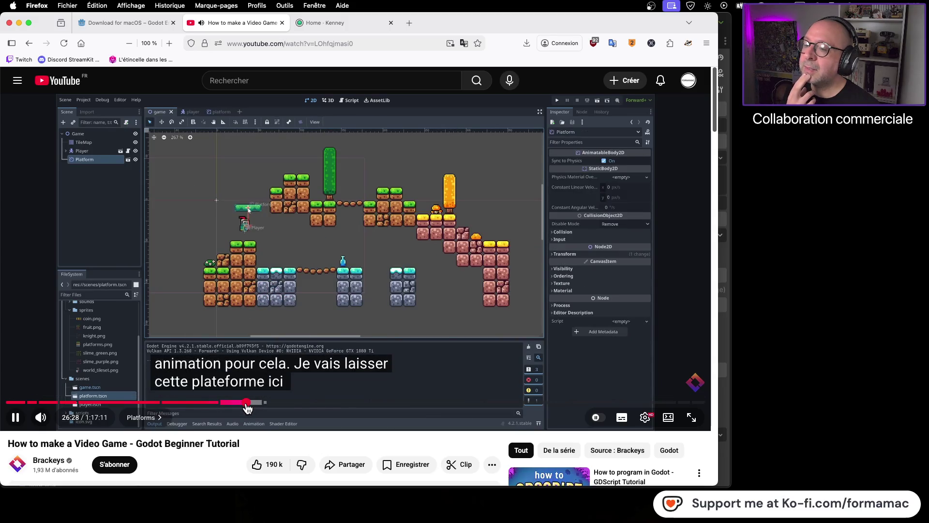
pyautogui.click(249, 404)
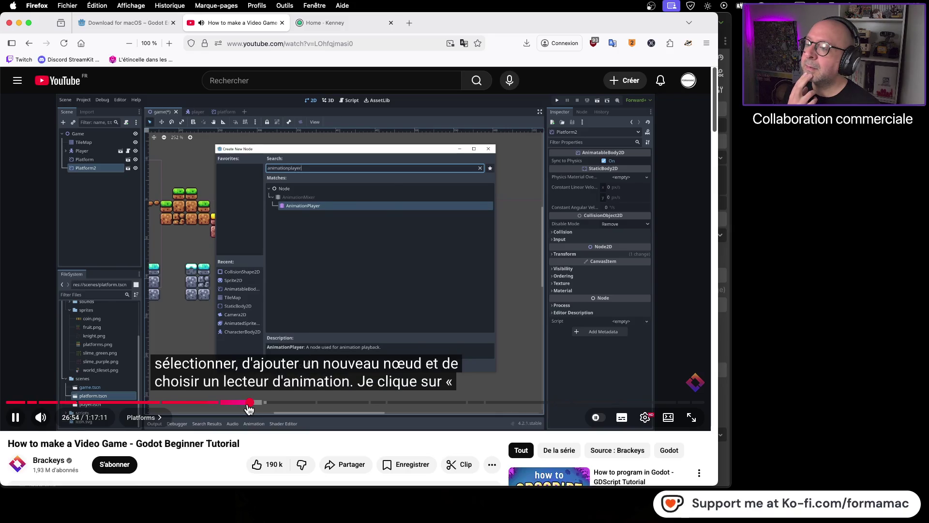
pyautogui.click(104, 233)
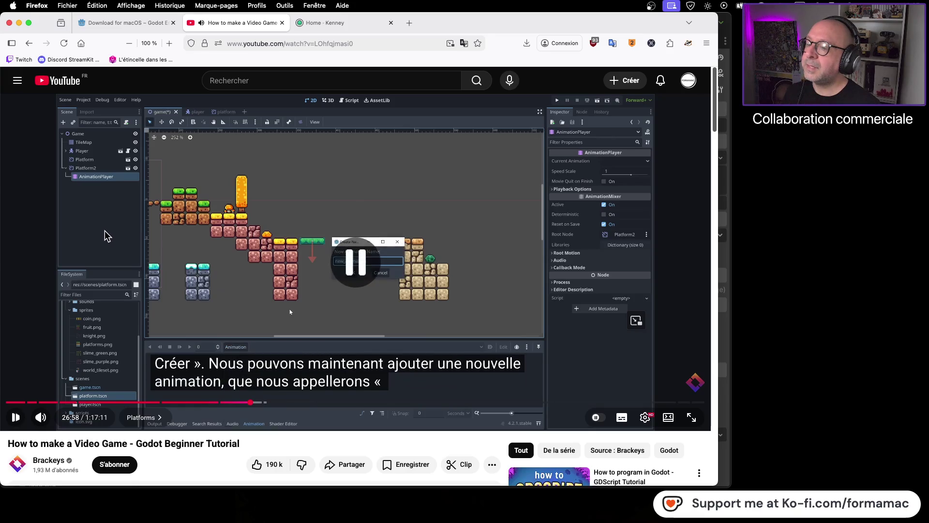
pyautogui.press('super+Tab')
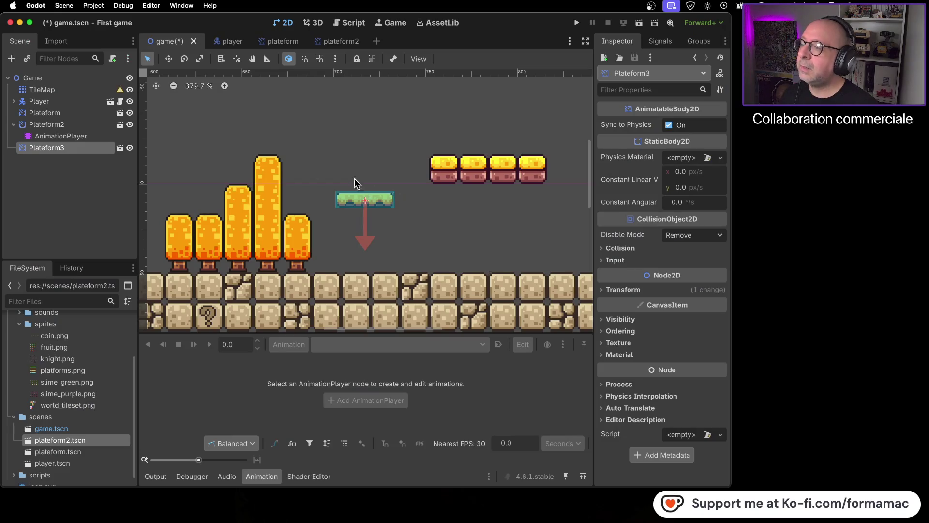
pyautogui.rightClick(94, 153)
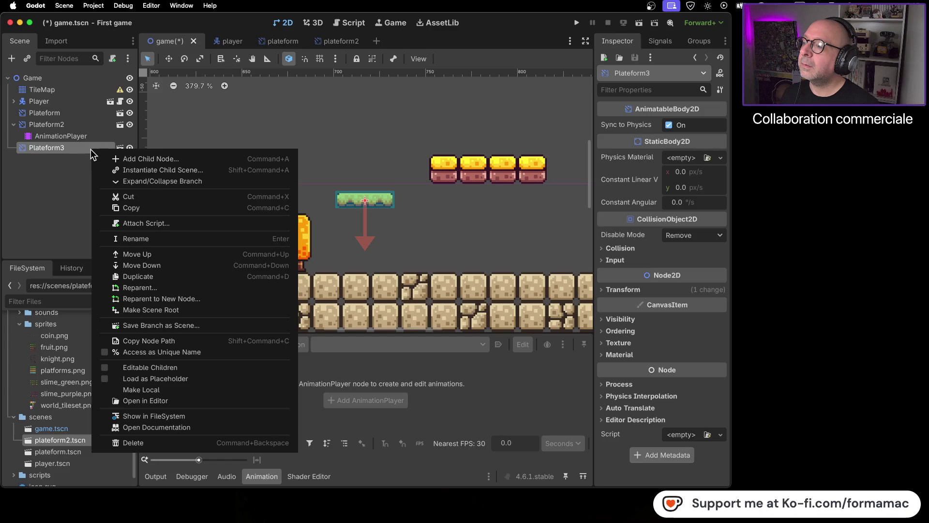
pyautogui.press('Escape')
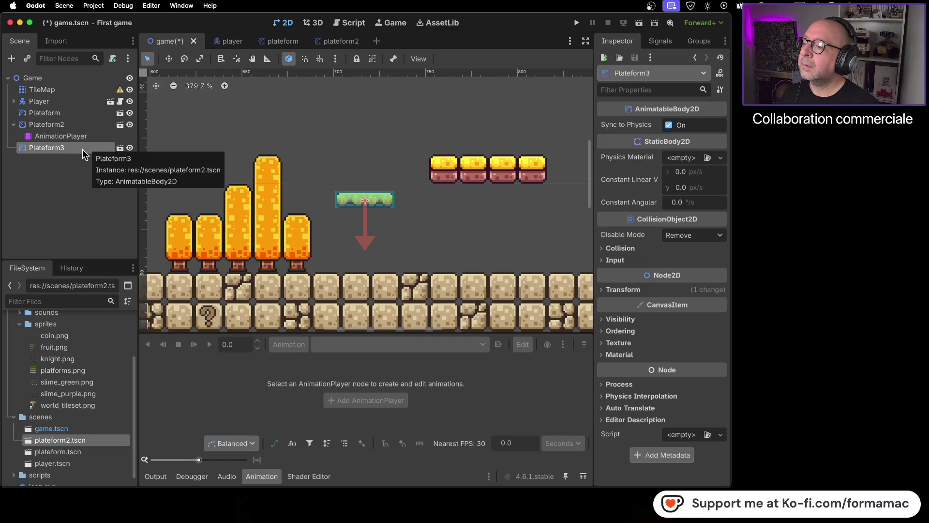
pyautogui.press('super+Tab')
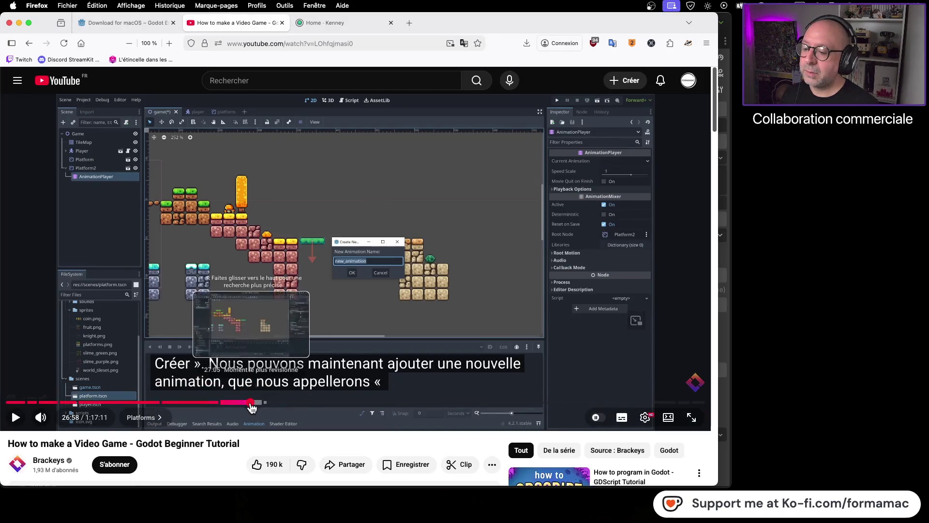
# Step: Scrub the tutorial back to about 26:51, where a new node is added, and return to Godot
pyautogui.click(249, 404)
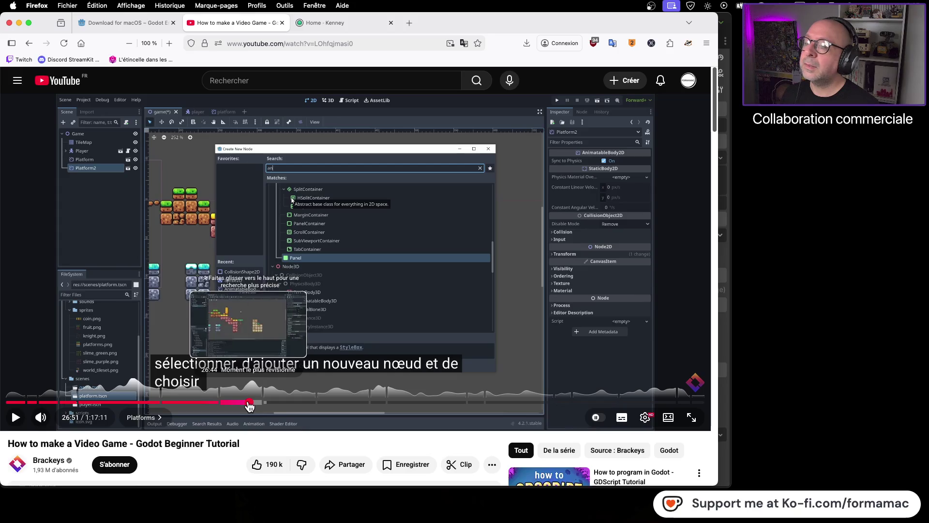
pyautogui.press('j')
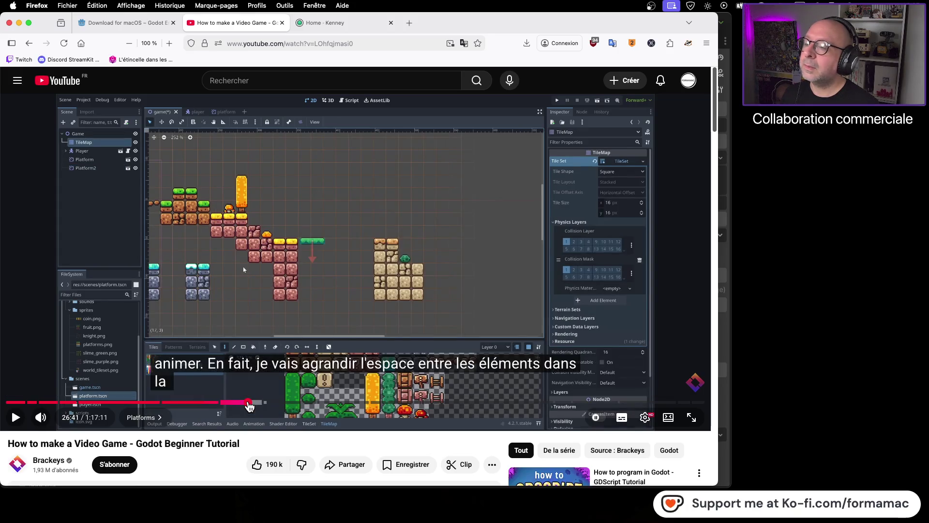
pyautogui.click(250, 404)
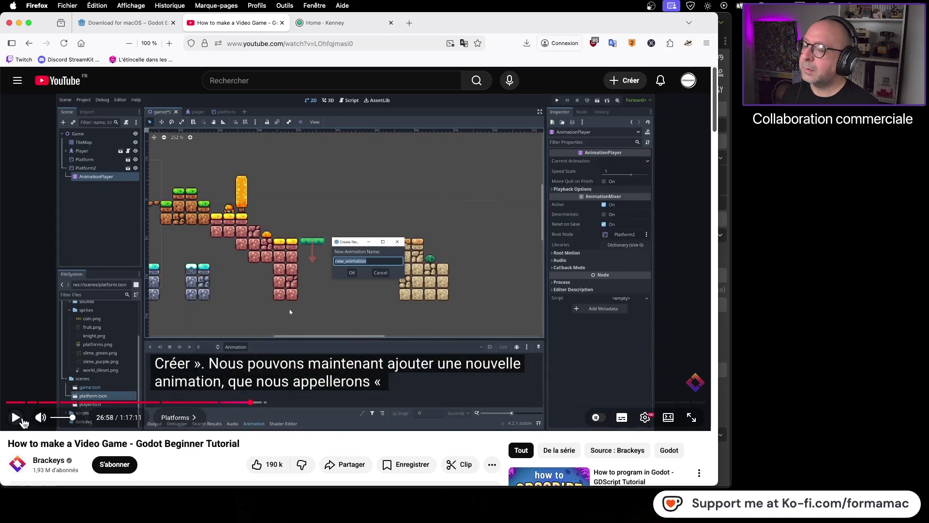
pyautogui.click(24, 421)
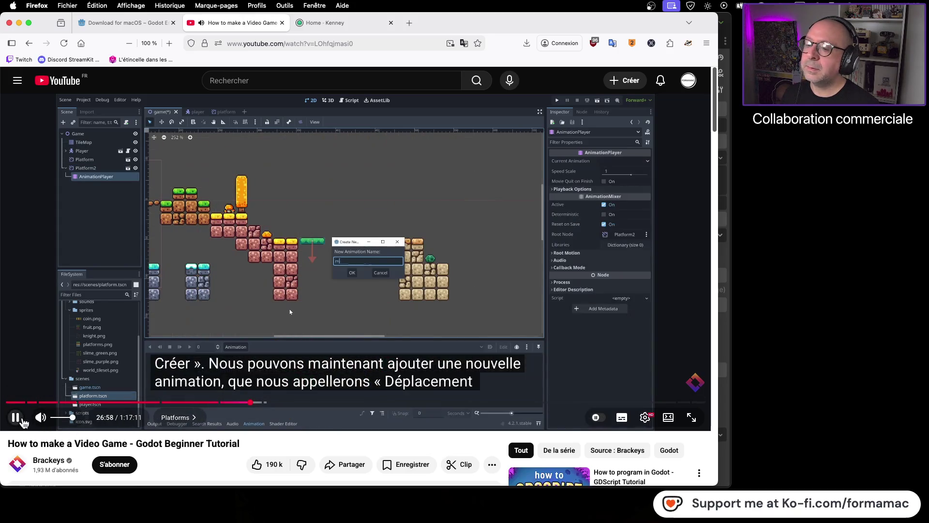
pyautogui.click(251, 406)
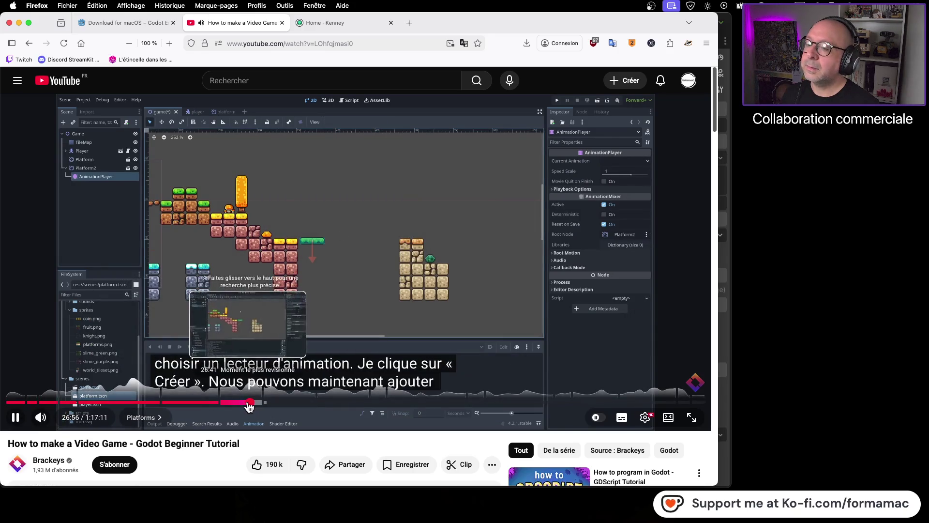
pyautogui.click(249, 405)
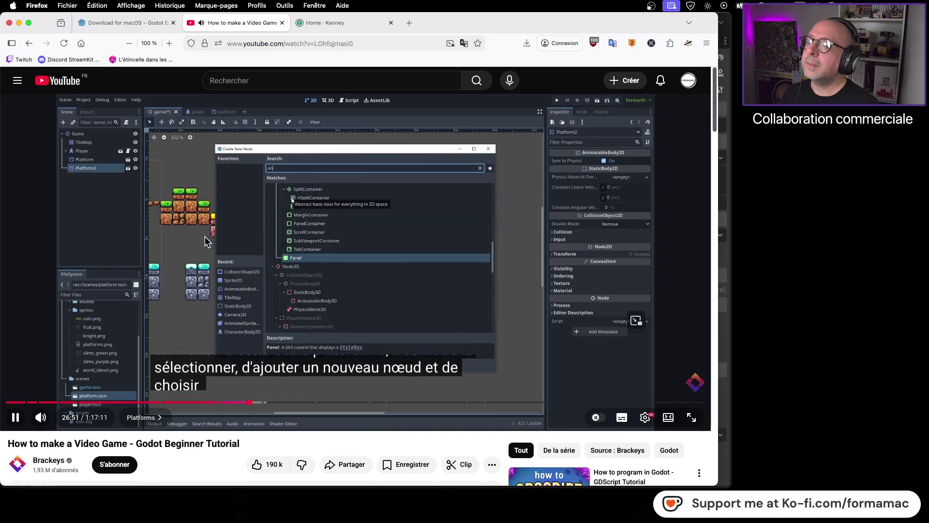
pyautogui.click(178, 240)
pyautogui.press('super+Tab')
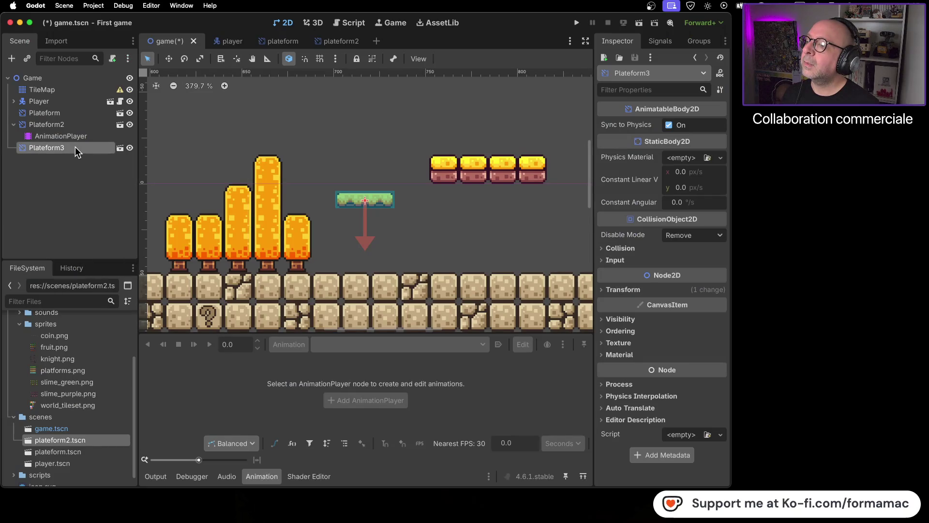
# Step: Add an AnimationPlayer child node under Plateform3, then go back to the tutorial
pyautogui.click(12, 60)
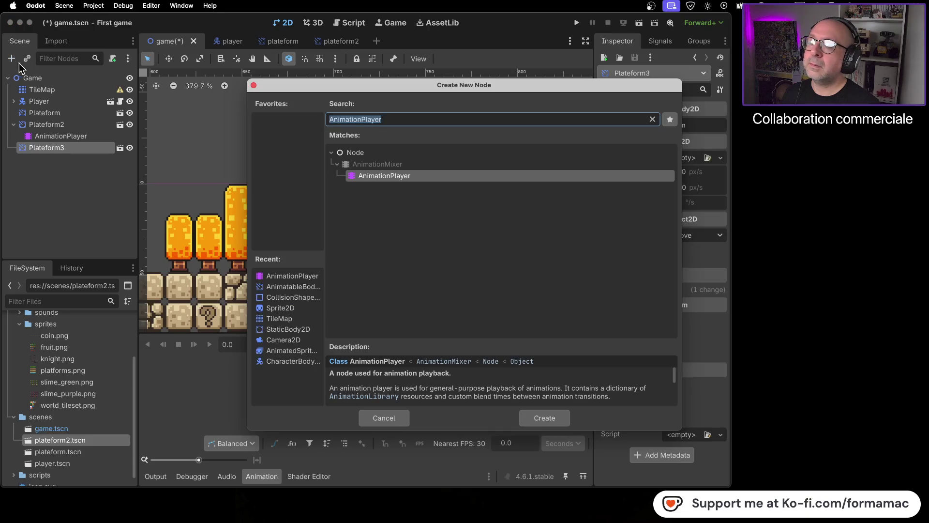
pyautogui.click(545, 419)
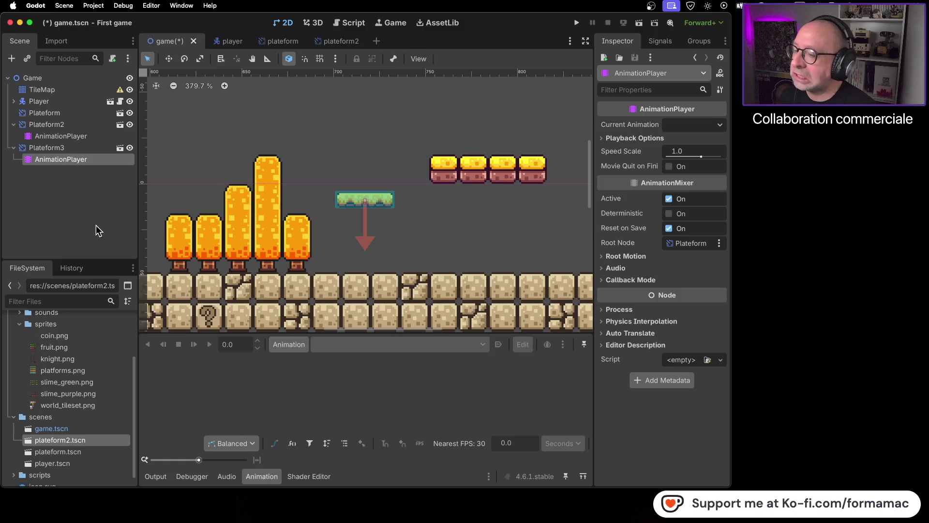
pyautogui.press('super+Tab')
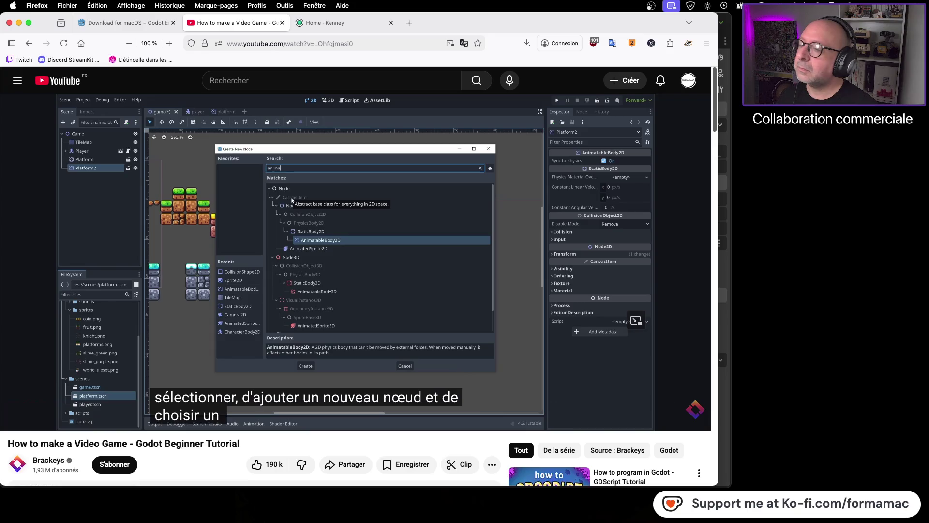
# Step: Play the tutorial on to about 26:57, then select Plateform2's AnimationPlayer in Godot
pyautogui.moveTo(127, 339)
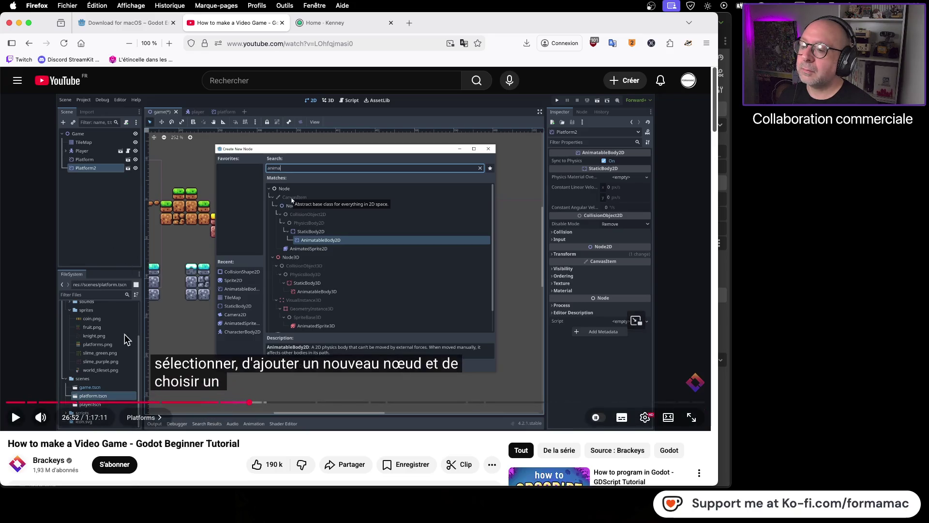
pyautogui.click(231, 343)
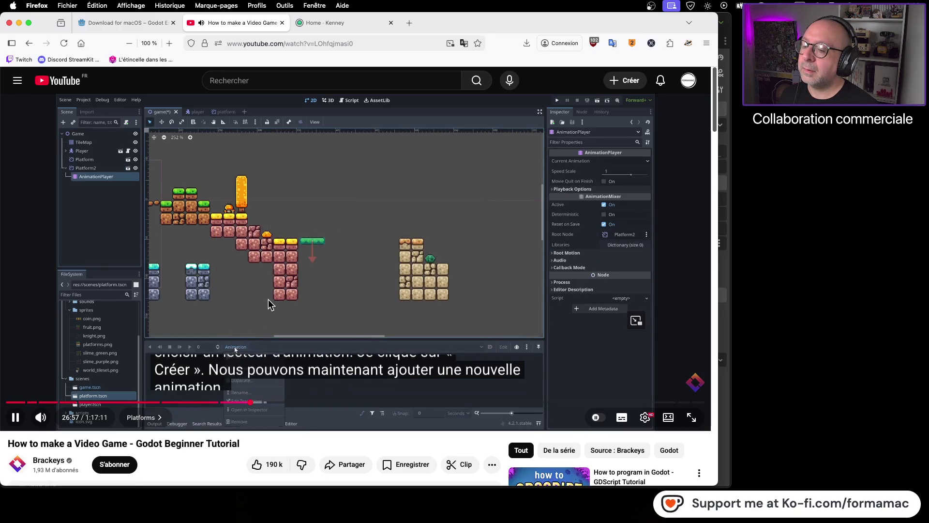
pyautogui.press('super+Tab')
pyautogui.click(49, 137)
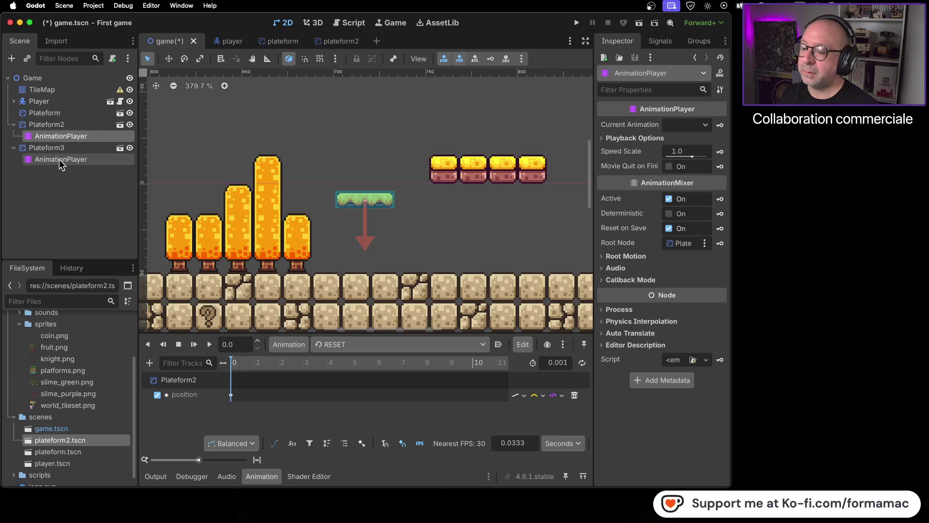
pyautogui.click(59, 160)
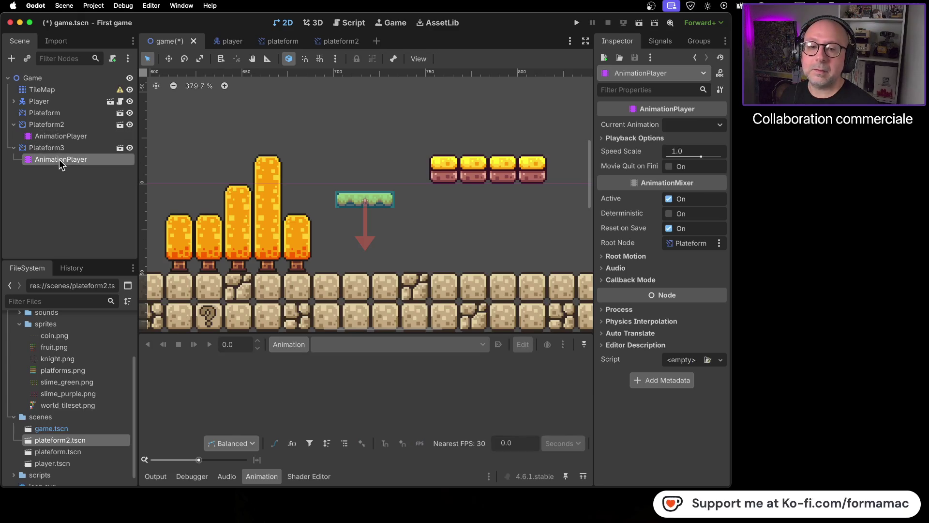
pyautogui.click(62, 137)
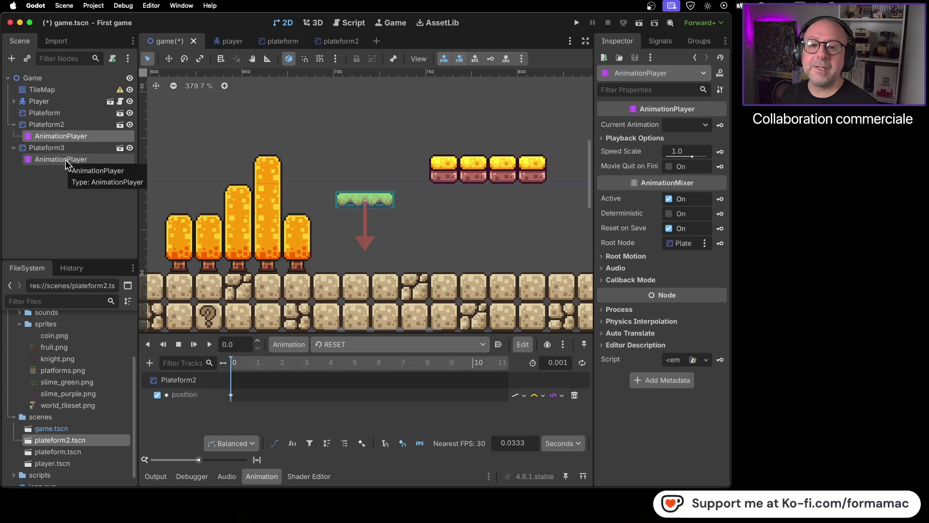
pyautogui.click(65, 159)
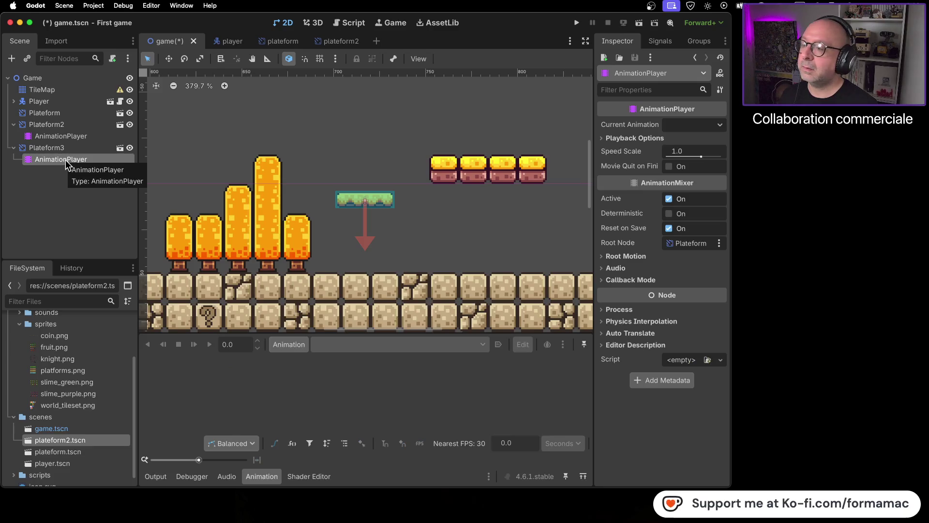
pyautogui.press('super+Tab')
pyautogui.click(286, 308)
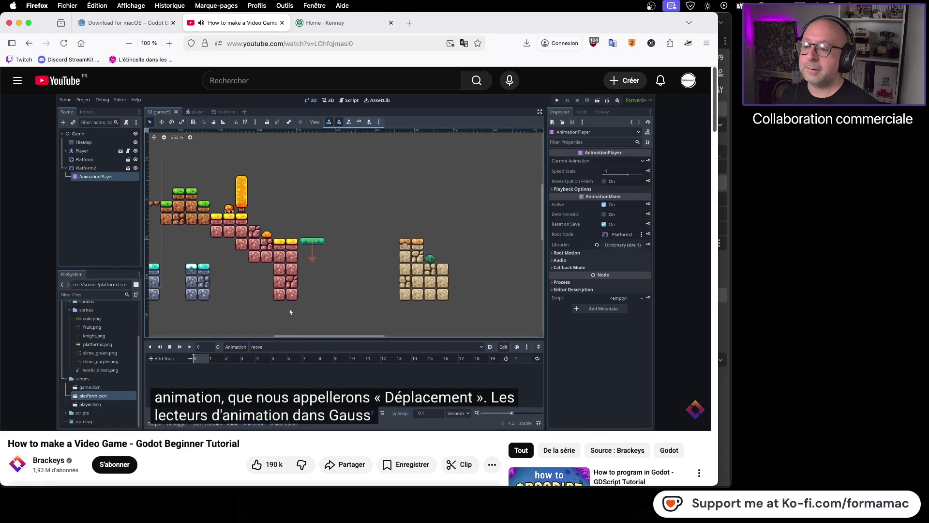
pyautogui.click(284, 301)
pyautogui.press('super+Tab')
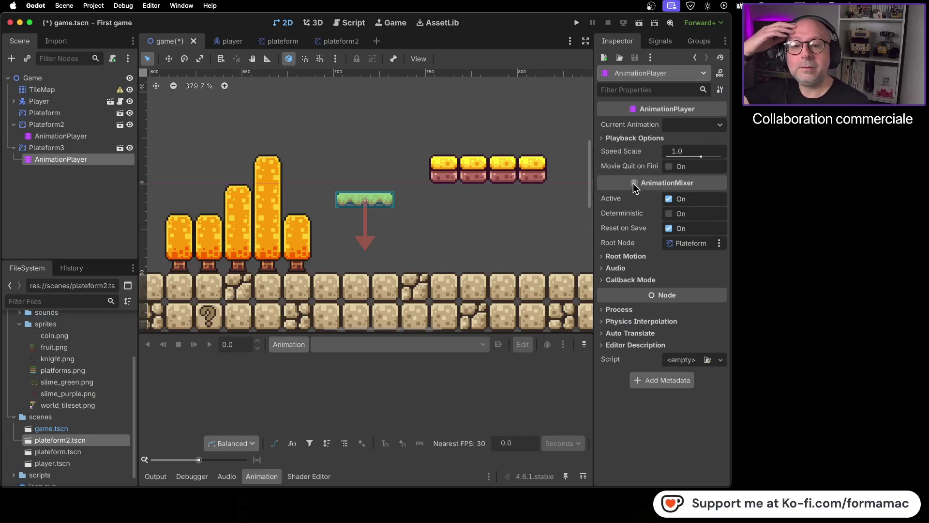
pyautogui.click(83, 137)
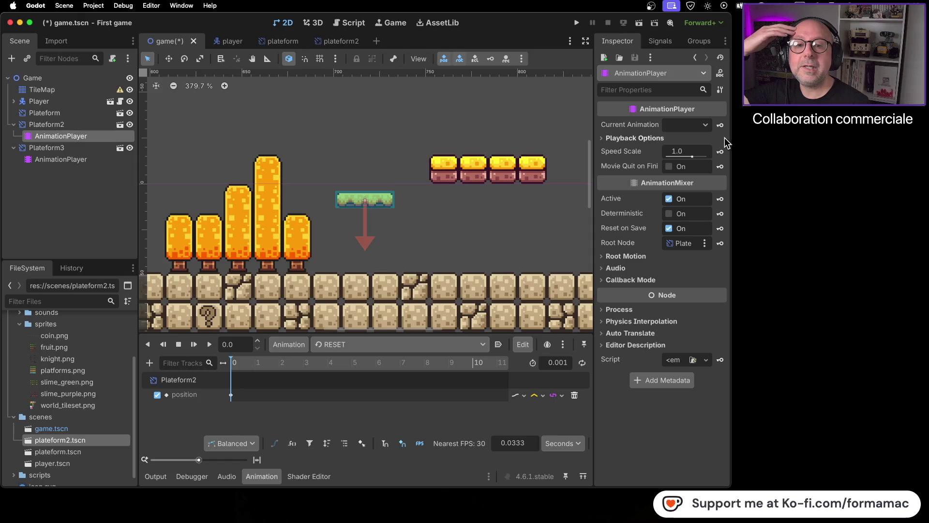
pyautogui.click(106, 162)
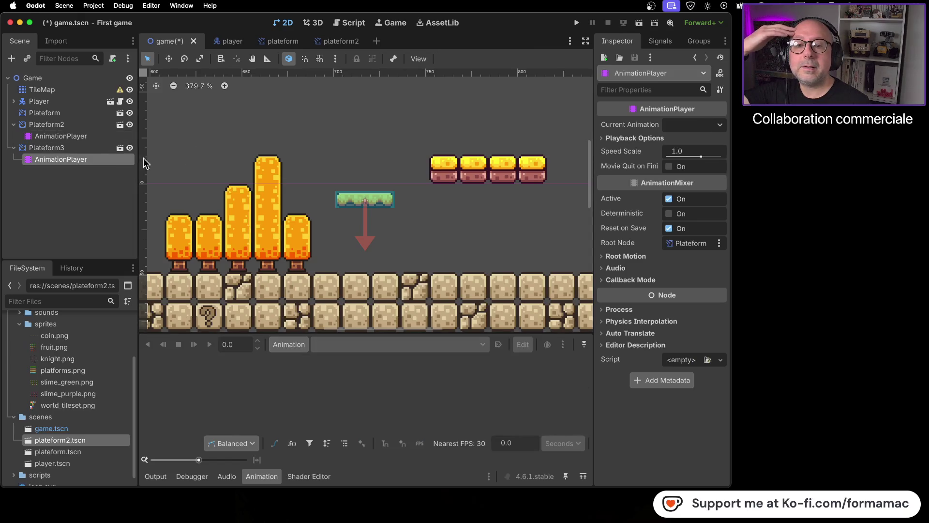
pyautogui.click(721, 125)
pyautogui.click(721, 125)
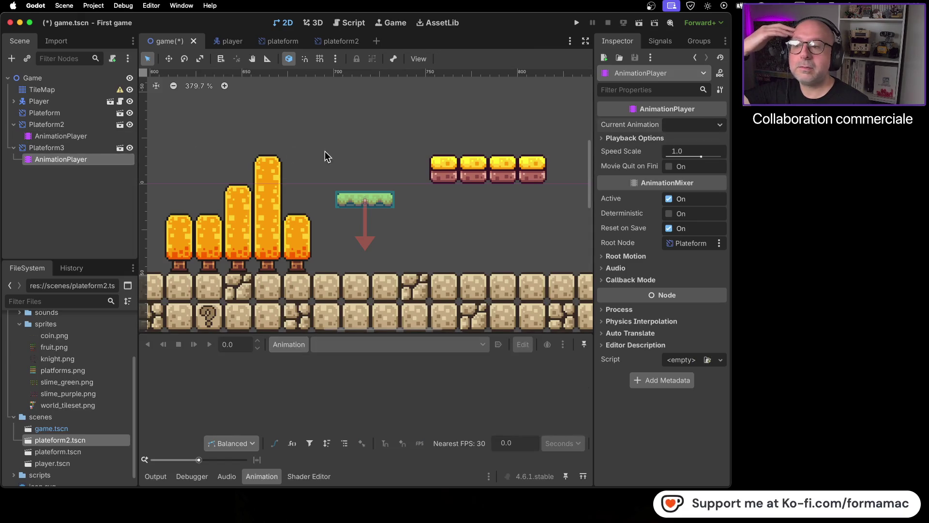
pyautogui.click(92, 137)
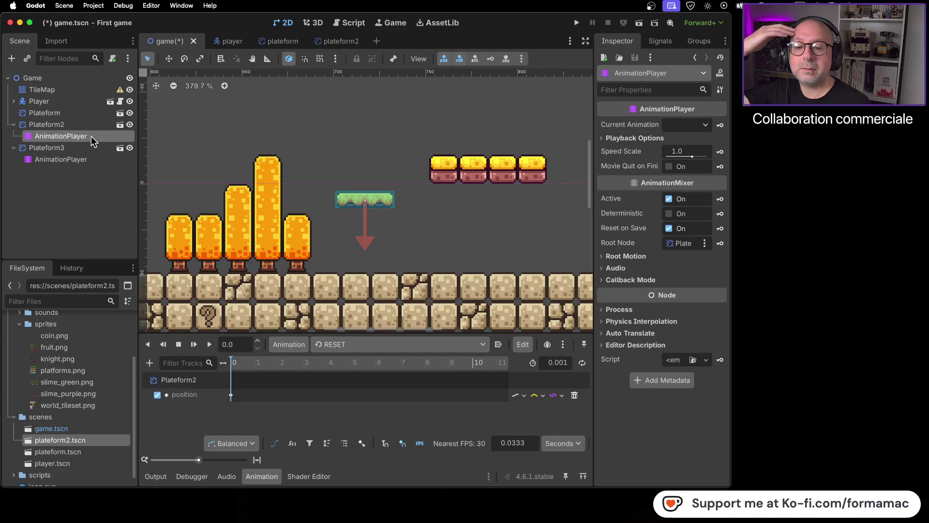
pyautogui.click(82, 161)
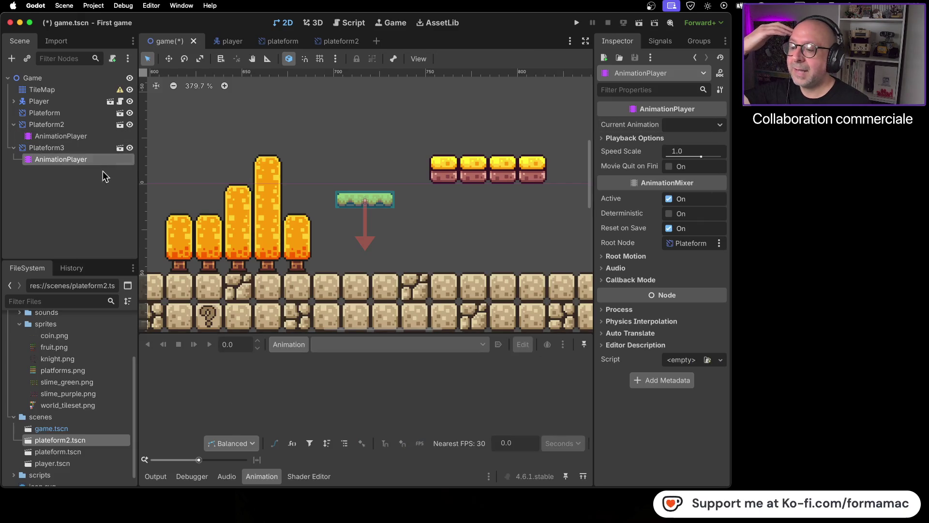
pyautogui.click(89, 138)
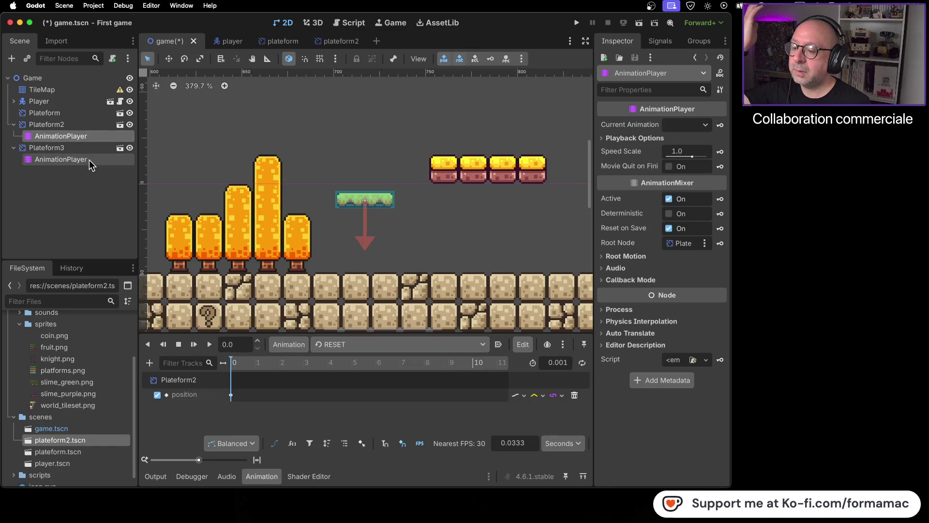
pyautogui.click(89, 159)
pyautogui.click(296, 344)
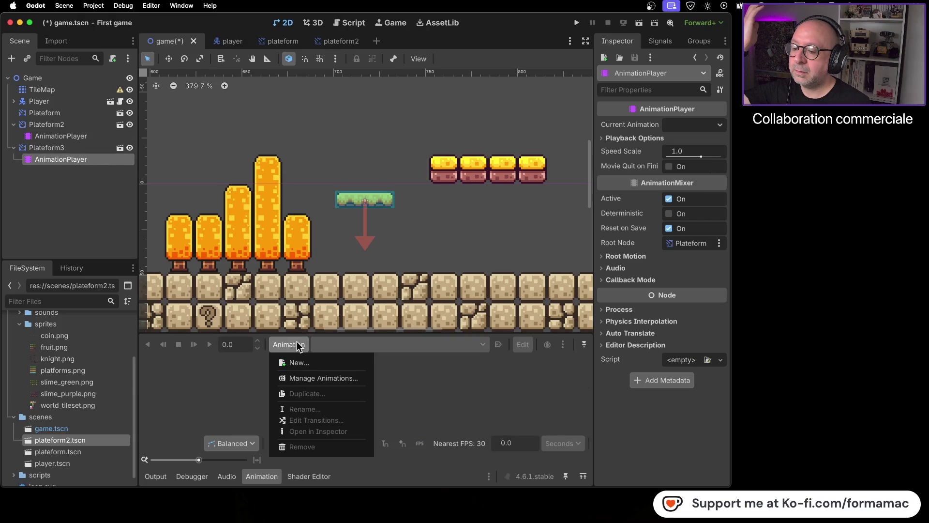
# Step: Create a new animation named 'move' in Plateform3's AnimationPlayer
pyautogui.click(301, 363)
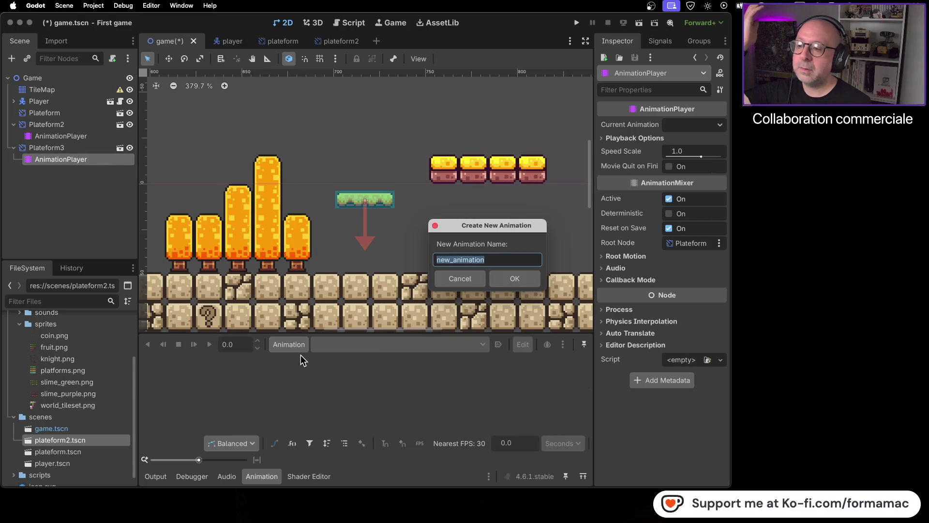
pyautogui.write('move')
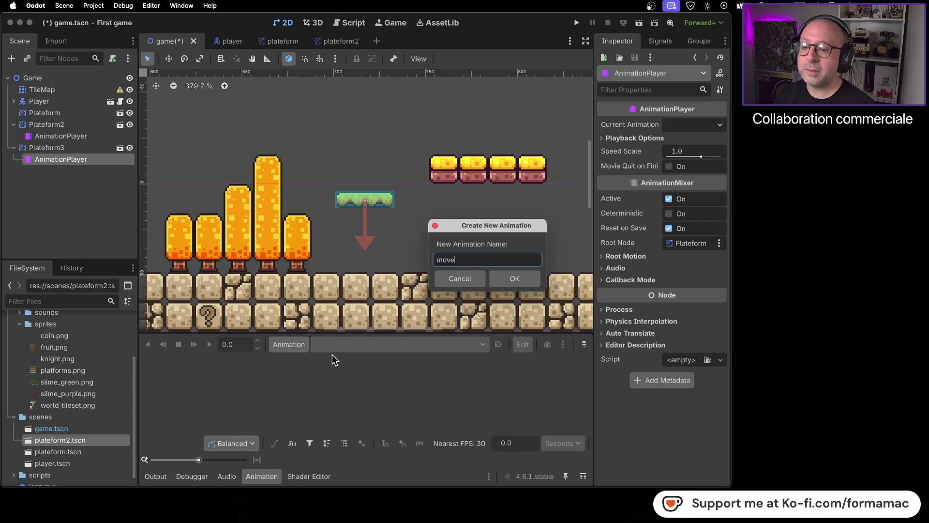
pyautogui.press('Return')
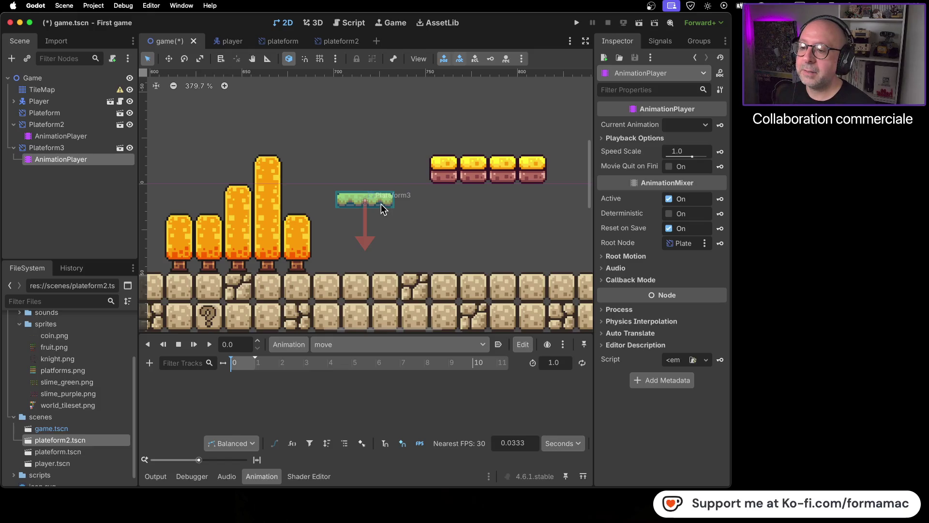
# Step: Shift Plateform3 slightly left in the viewport and reselect its animation player
pyautogui.moveTo(378, 204); pyautogui.dragTo(327, 198)
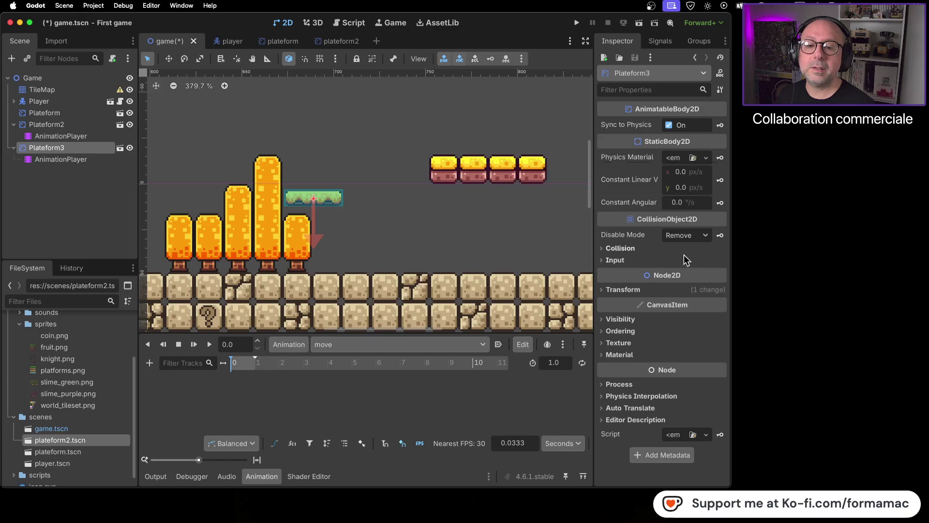
pyautogui.press('super+Tab')
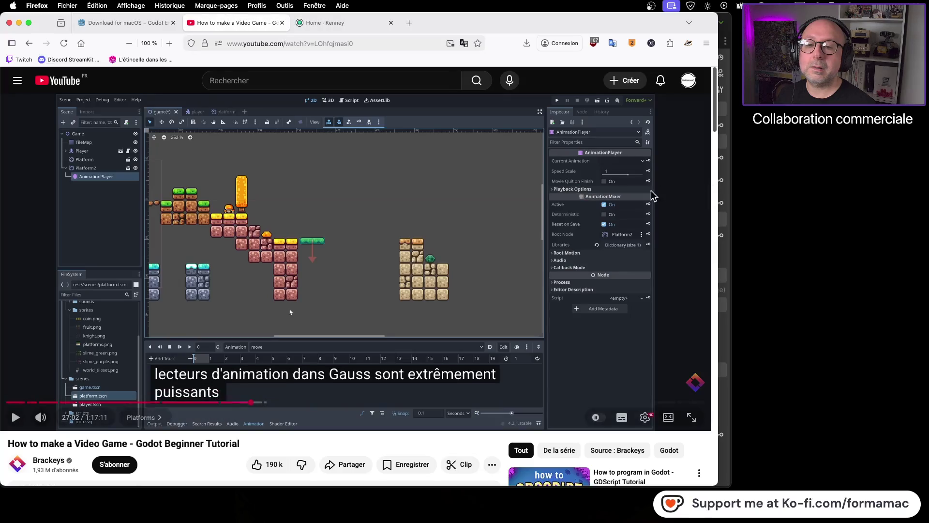
pyautogui.press('super+Tab')
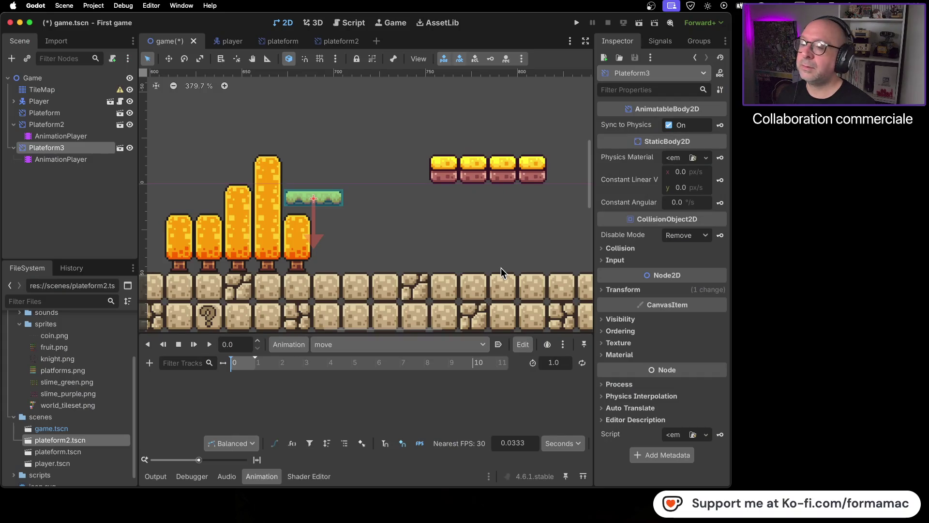
pyautogui.click(97, 160)
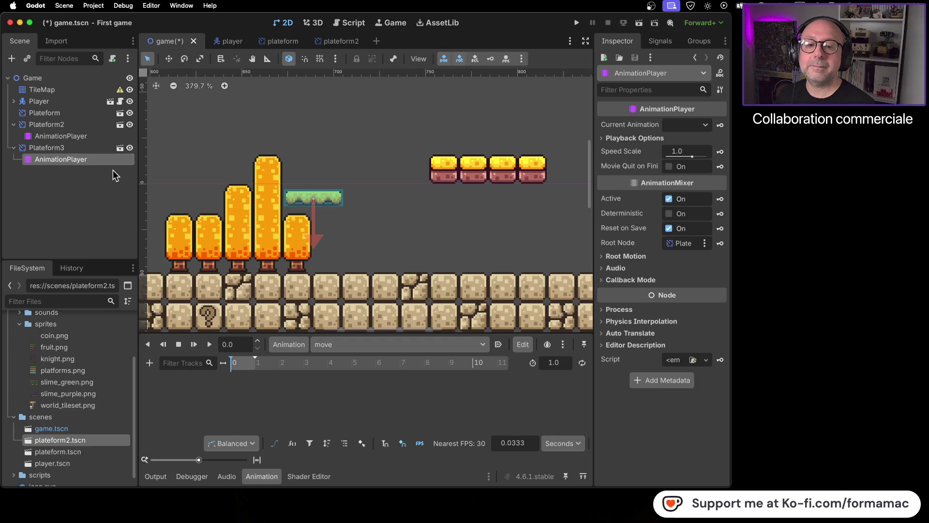
pyautogui.press('super+Tab')
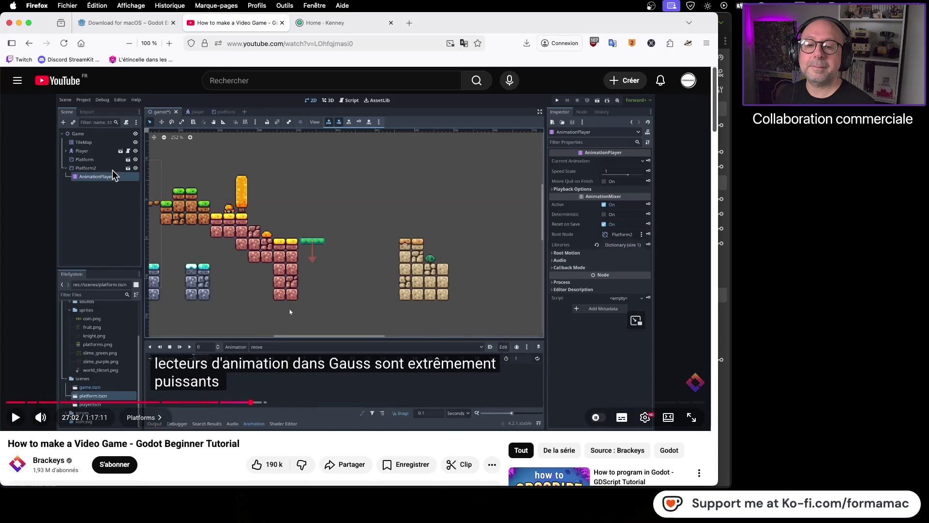
# Step: Play the tutorial to 27:14 on position keyframing, then show Plateform3's Transform properties
pyautogui.click(429, 247)
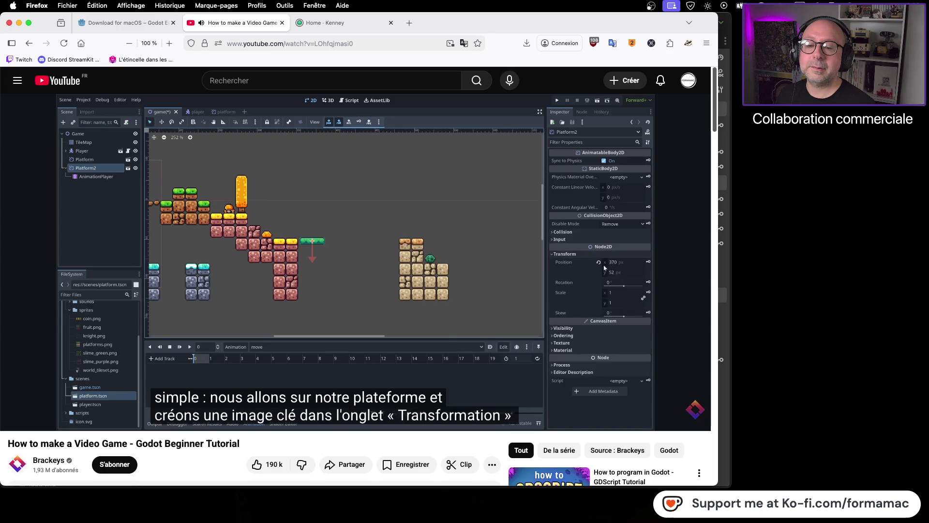
pyautogui.click(425, 247)
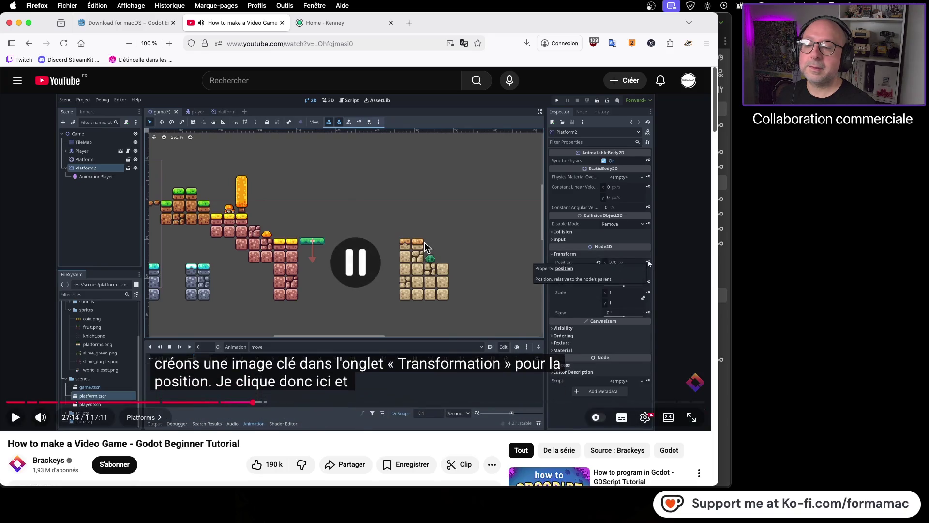
pyautogui.press('super+Tab')
pyautogui.click(94, 148)
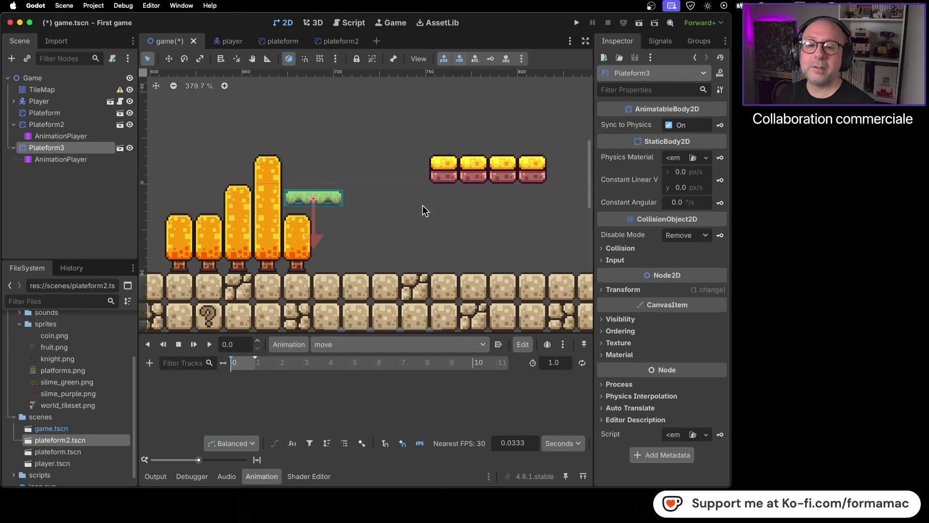
pyautogui.click(603, 291)
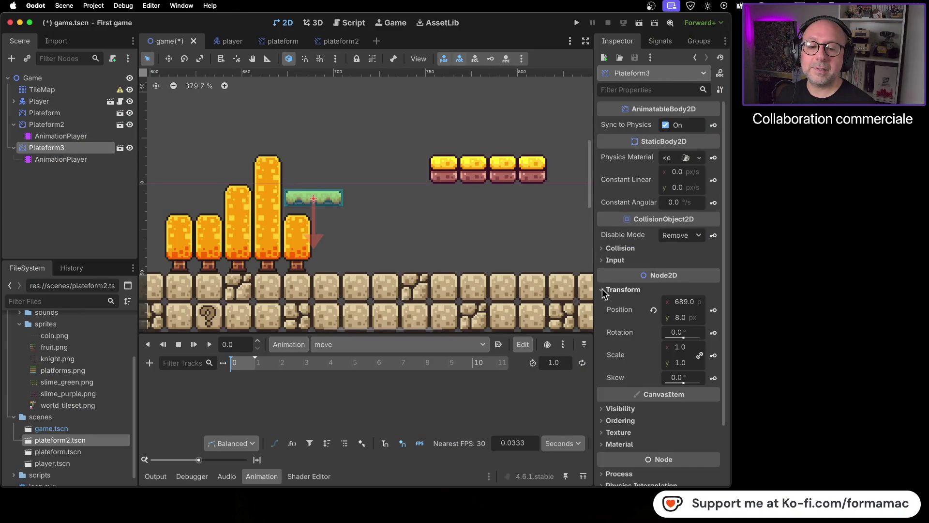
# Step: Key Plateform3's Position at time 0 in a new position track, then resume the tutorial
pyautogui.click(715, 312)
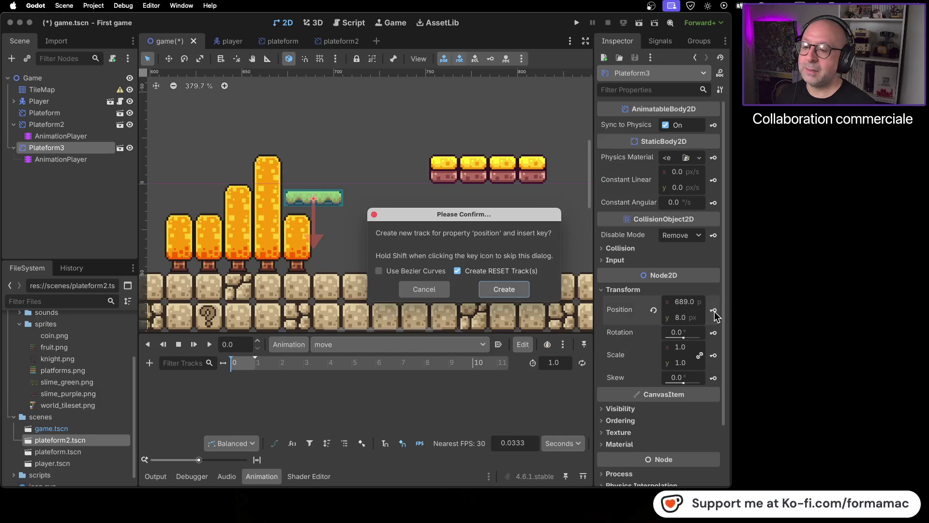
pyautogui.click(500, 293)
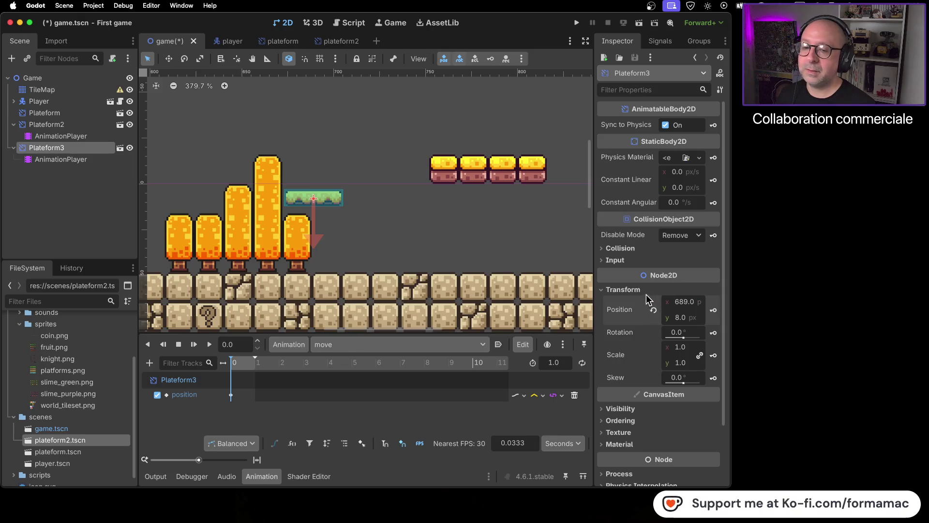
pyautogui.press('super+Tab')
pyautogui.click(466, 224)
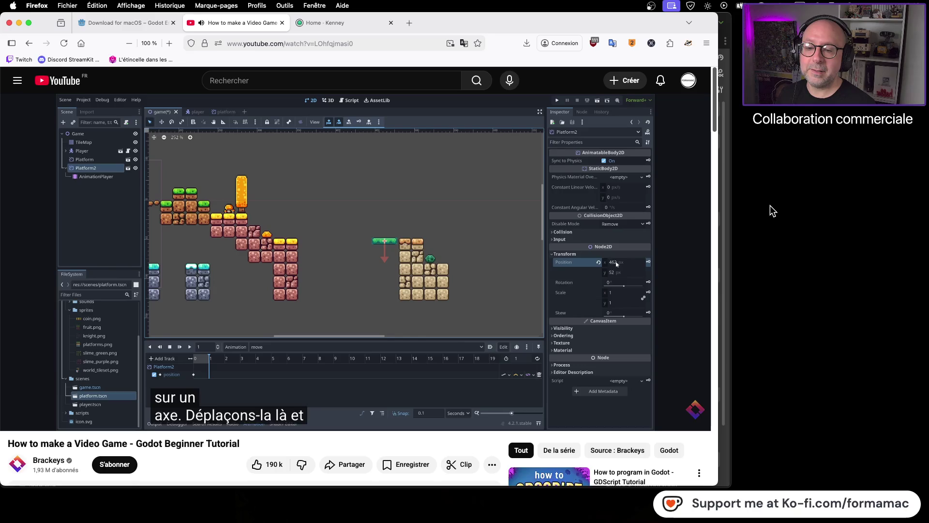
# Step: Pause the tutorial at 27:32, where the platform is dragged right, and return to Godot
pyautogui.click(483, 214)
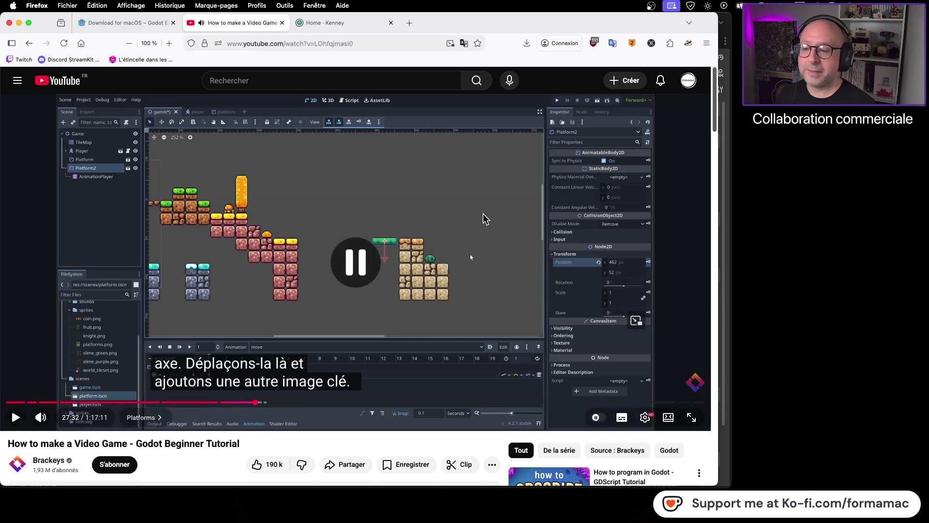
pyautogui.press('super+Tab')
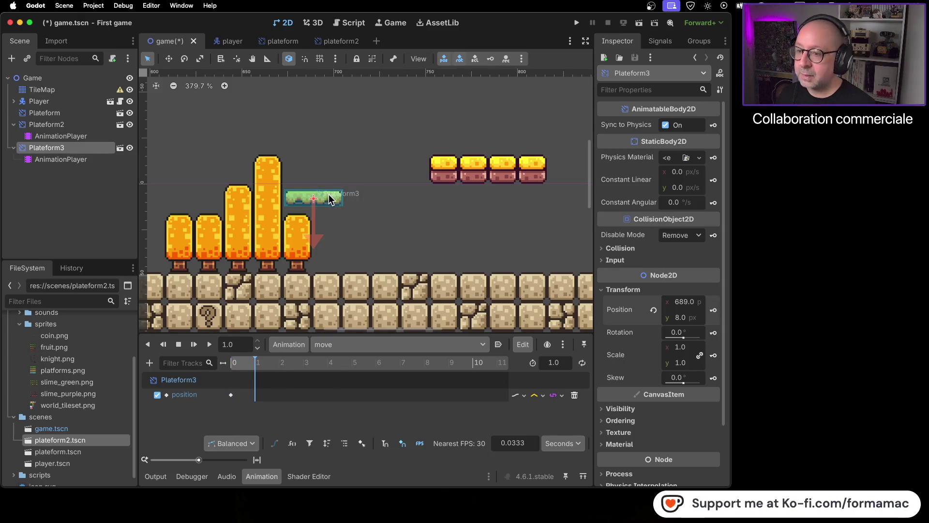
# Step: Slide Plateform3 right to x 724 for the end keyframe and preview the move animation
pyautogui.moveTo(328, 202); pyautogui.dragTo(390, 197)
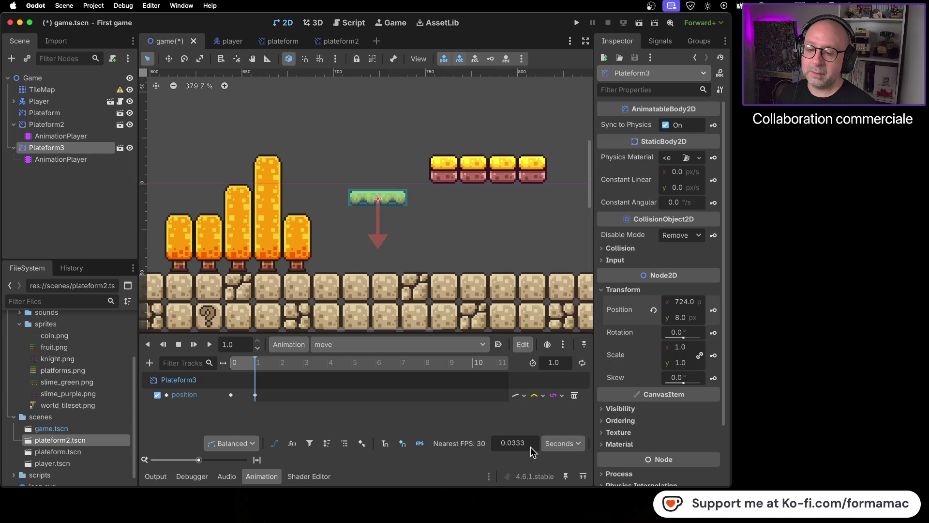
pyautogui.click(184, 344)
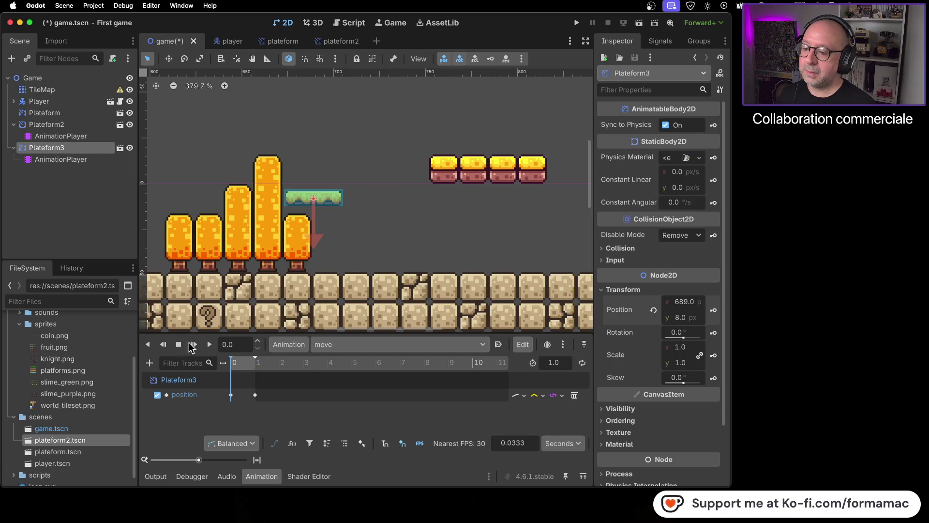
pyautogui.click(209, 344)
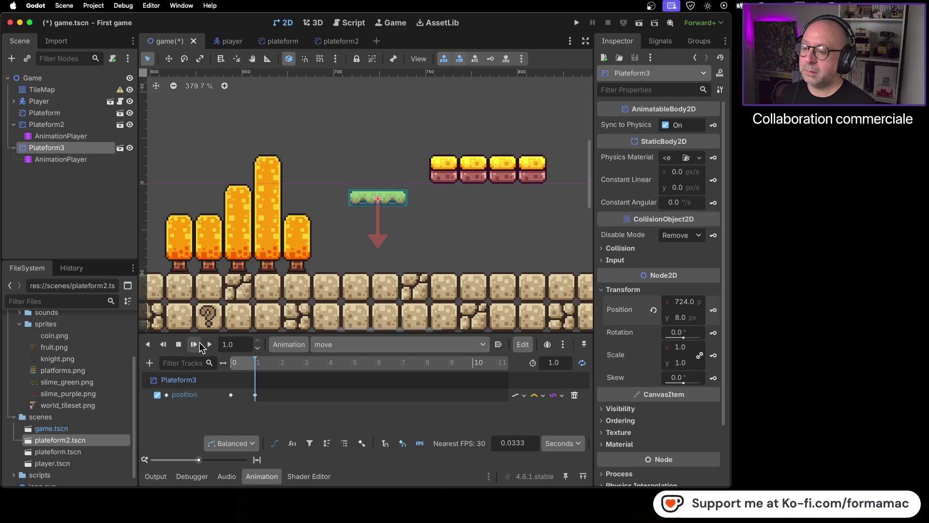
pyautogui.click(177, 344)
pyautogui.click(209, 345)
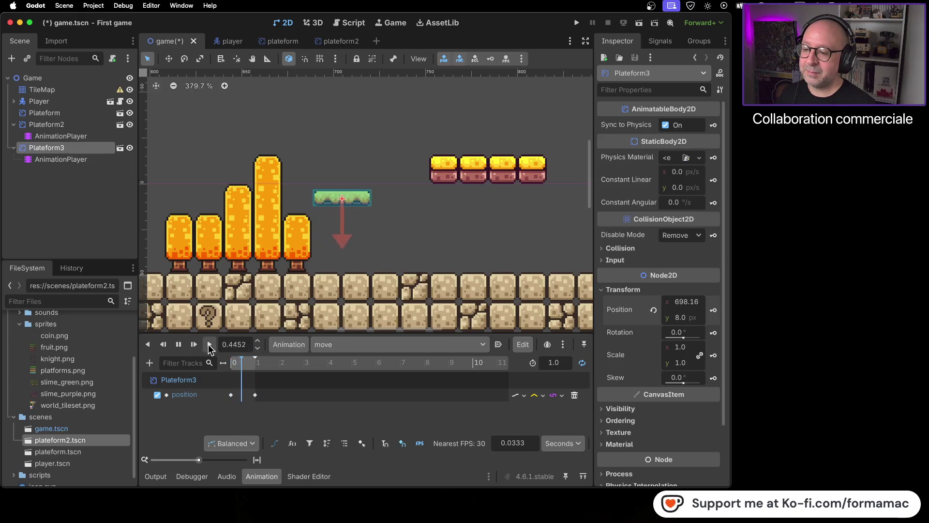
pyautogui.click(180, 347)
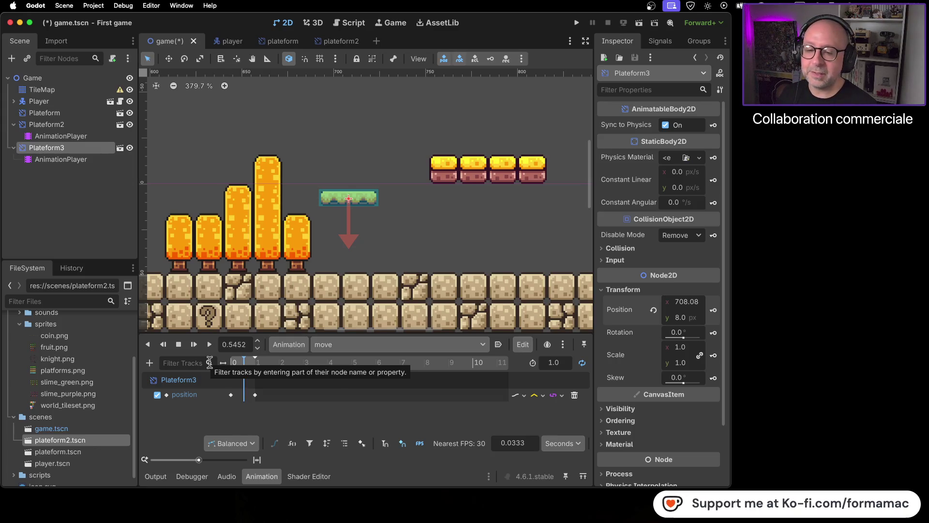
pyautogui.press('super+Tab')
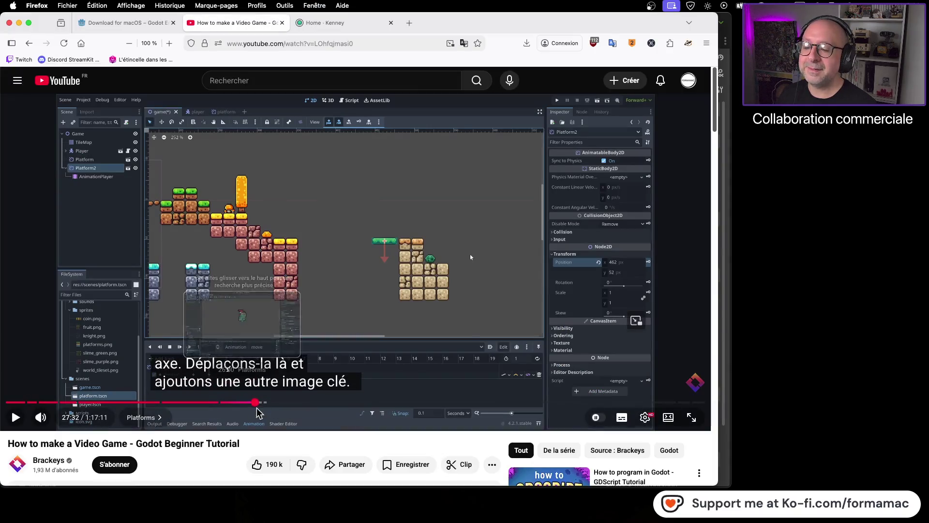
# Step: Play the tutorial through its ping-pong looping explanation, then pause it
pyautogui.click(468, 323)
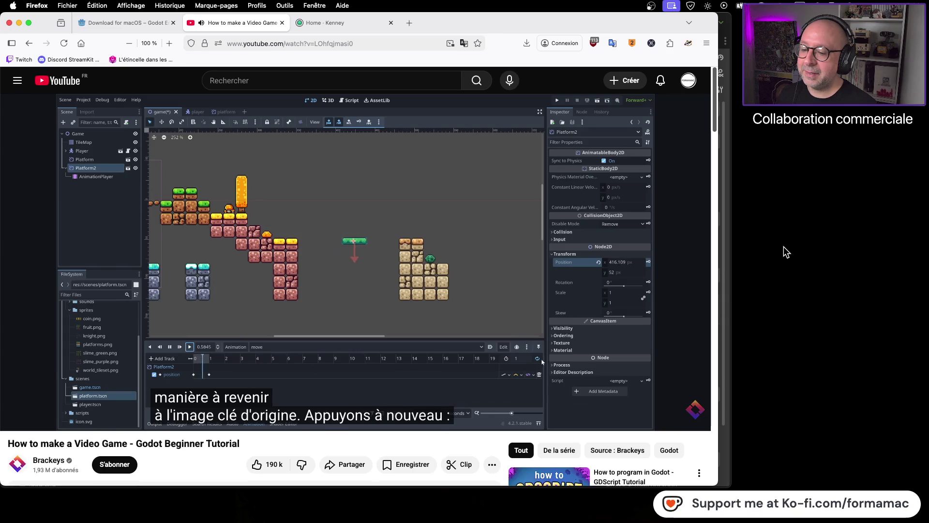
pyautogui.click(481, 257)
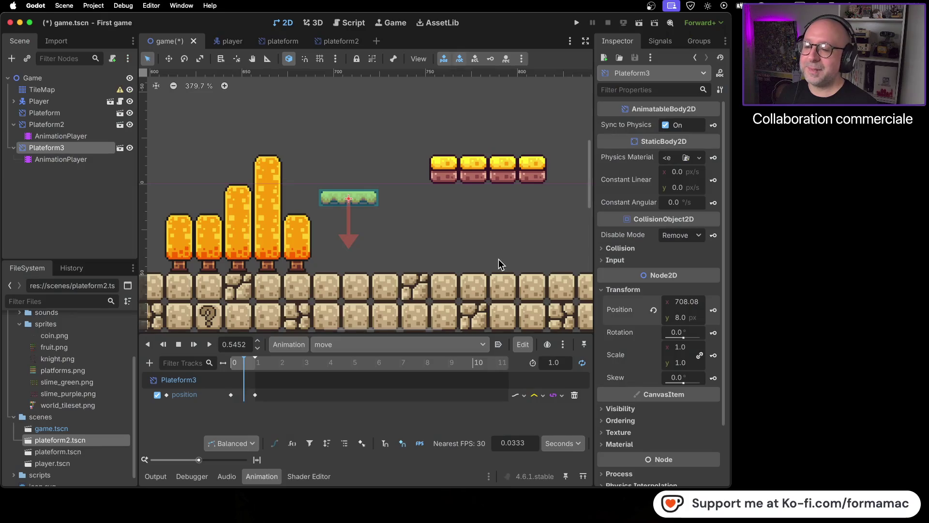
# Step: Set the move animation to ping-pong looping, preview it, and save the game scene
pyautogui.click(582, 362)
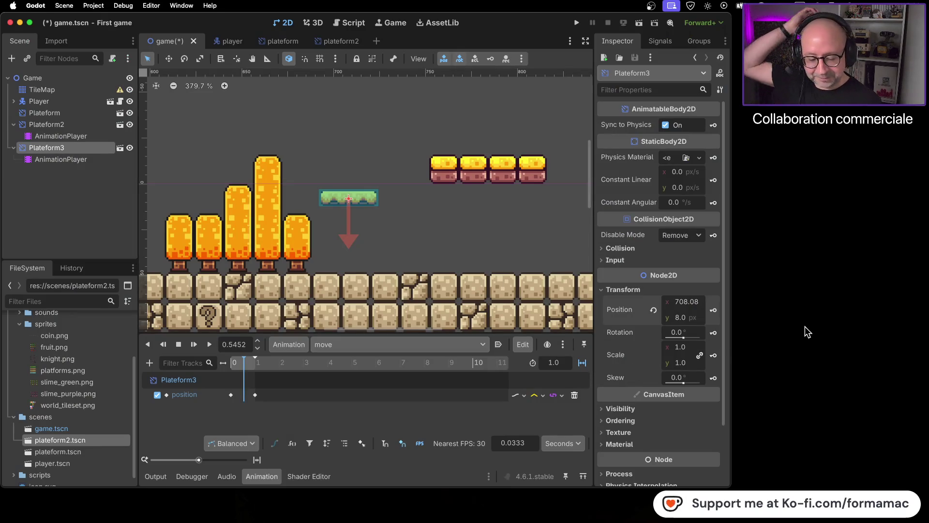
pyautogui.click(209, 345)
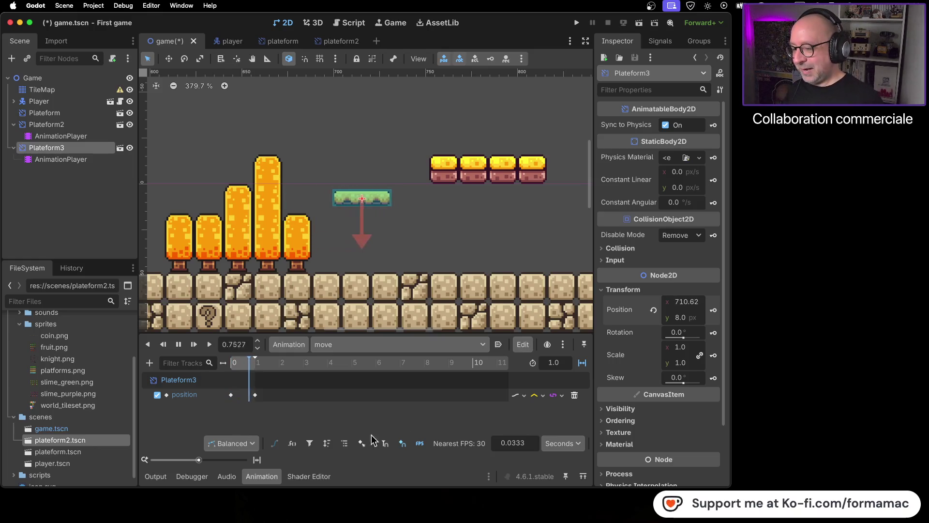
pyautogui.click(179, 344)
pyautogui.press('super+s')
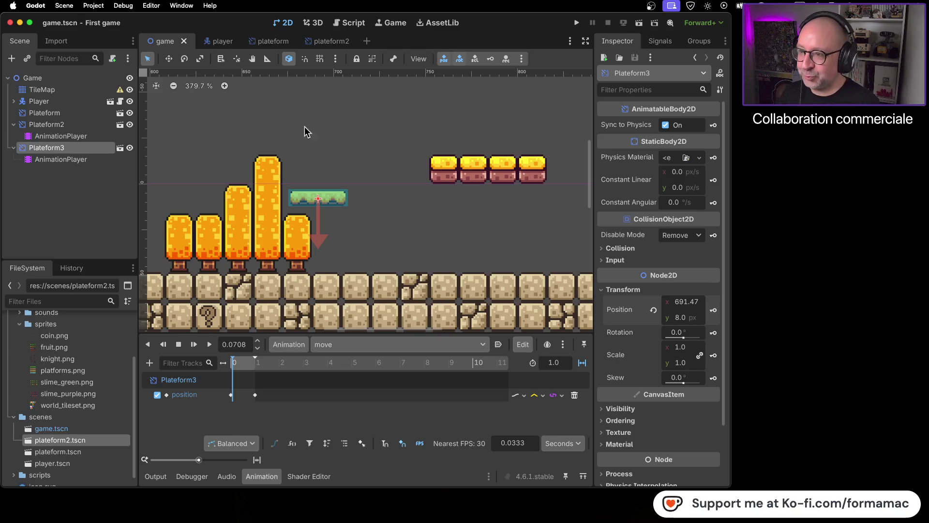
pyautogui.scroll(-15, 378, 189)
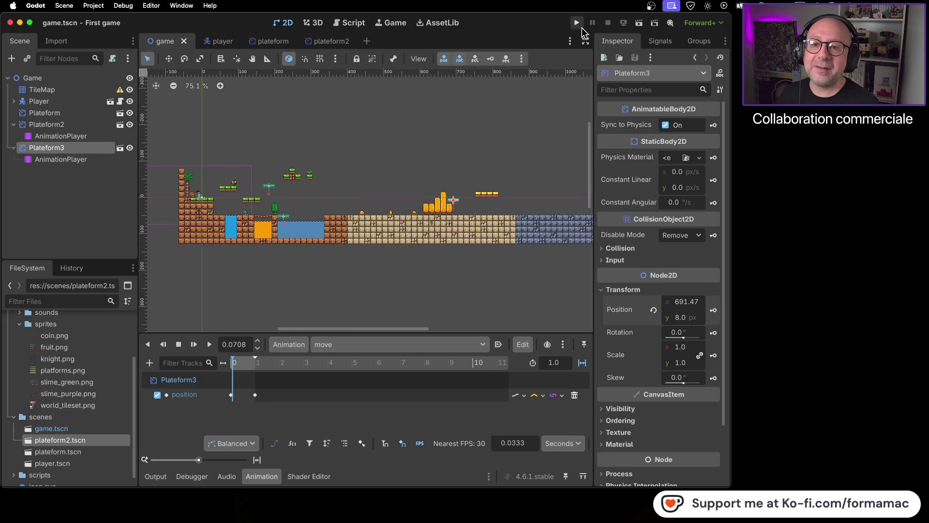
pyautogui.press('super+b')
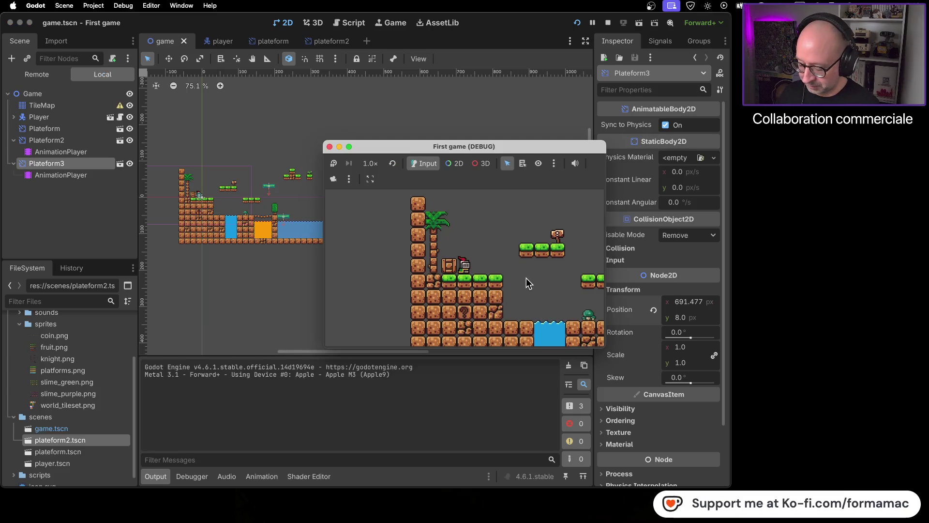
pyautogui.press('Right')
pyautogui.press('space')
pyautogui.press('Right')
pyautogui.press('space')
pyautogui.press('Right')
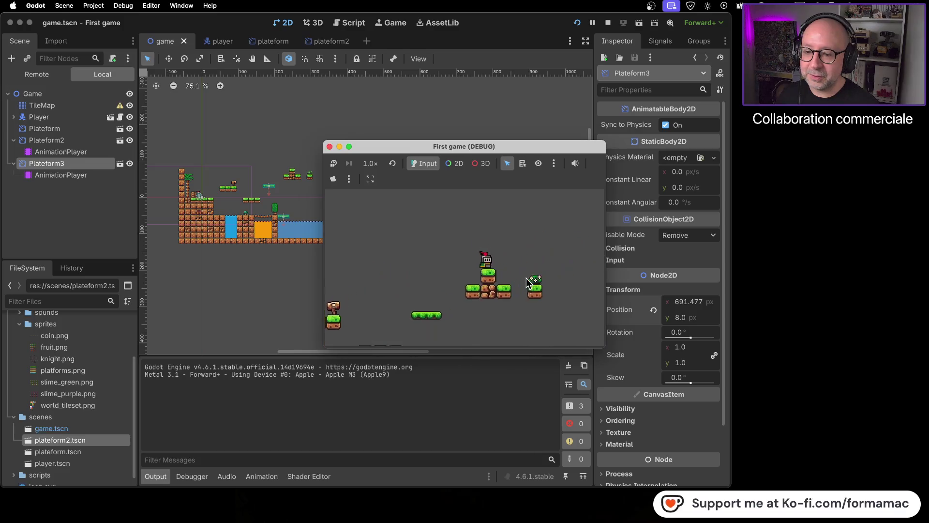
pyautogui.press('Right')
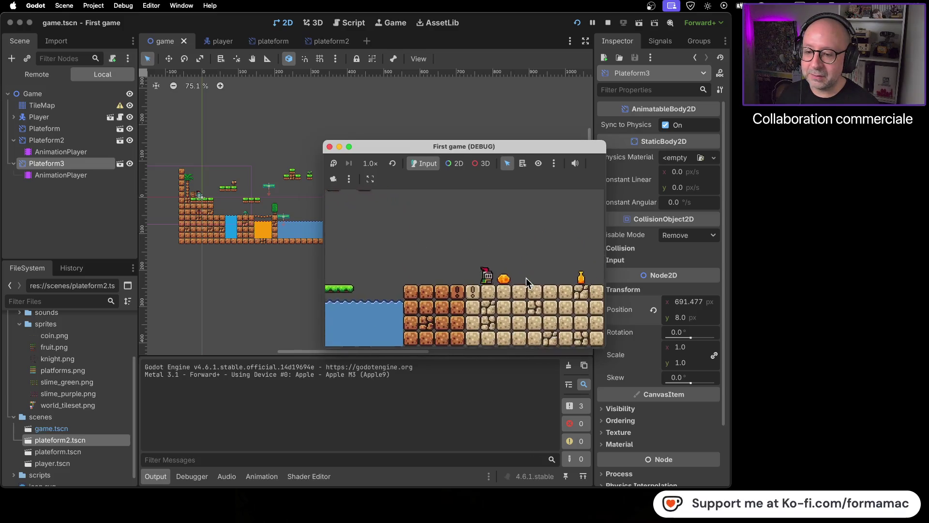
pyautogui.press('Right')
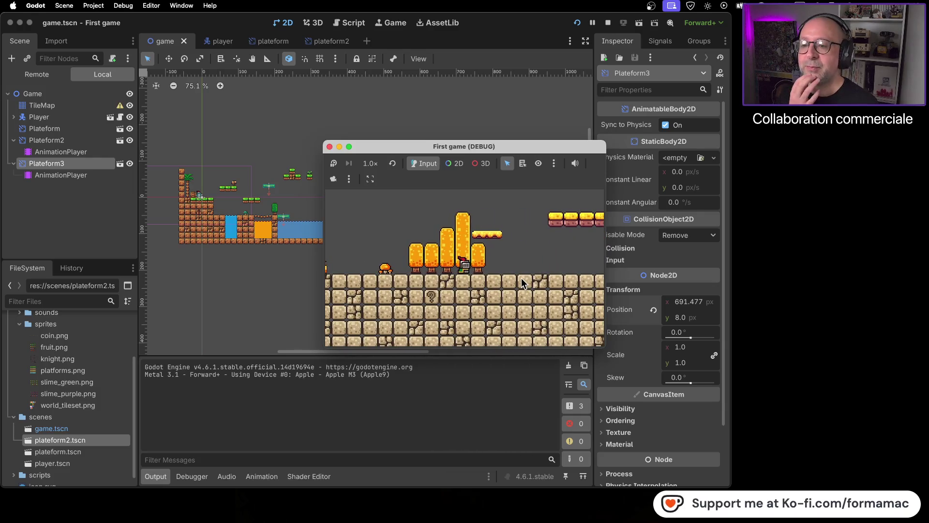
pyautogui.click(330, 146)
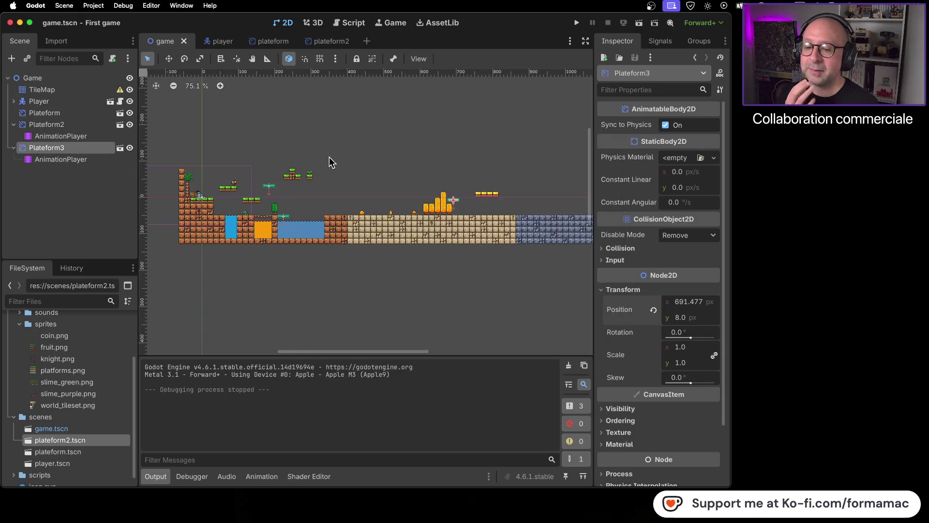
pyautogui.press('super+Tab')
pyautogui.click(382, 298)
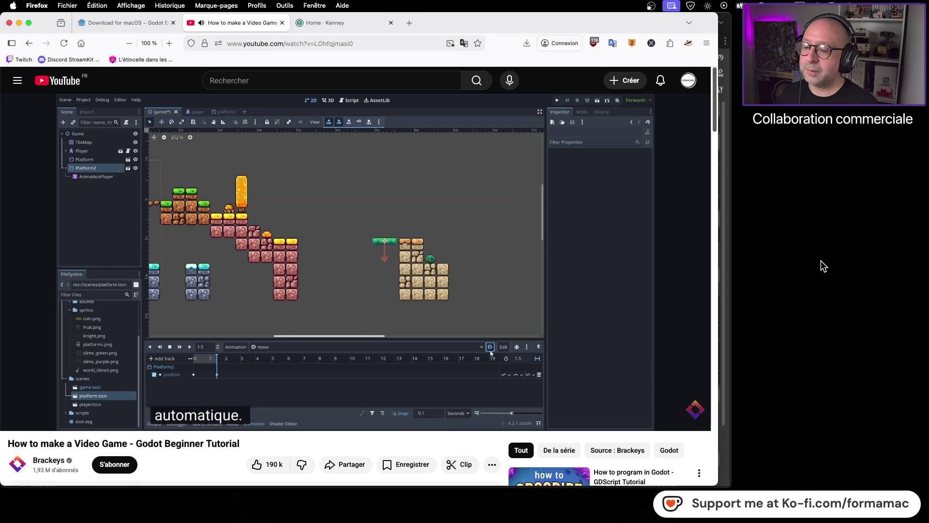
pyautogui.click(536, 256)
pyautogui.press('super+Tab')
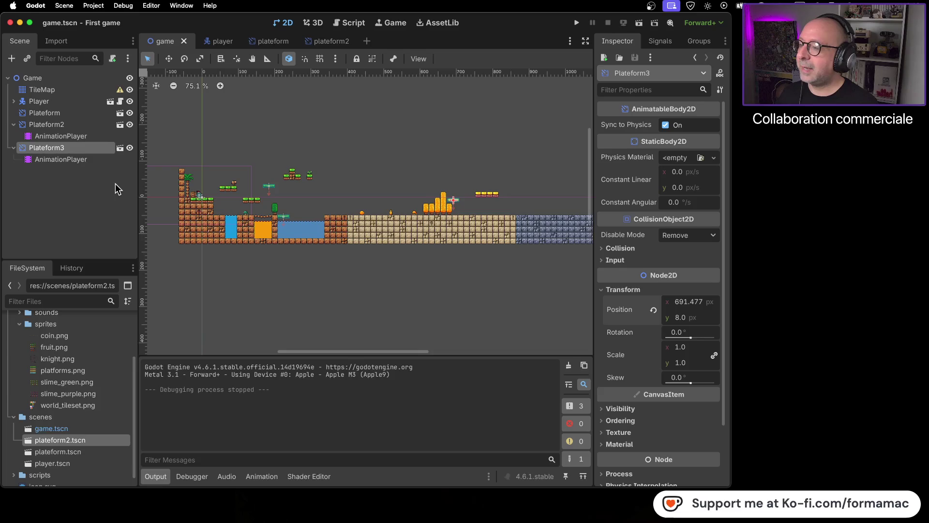
# Step: With Plateform3's AnimationPlayer selected, save and test-run the level, jump onto a platform, then stop
pyautogui.click(100, 159)
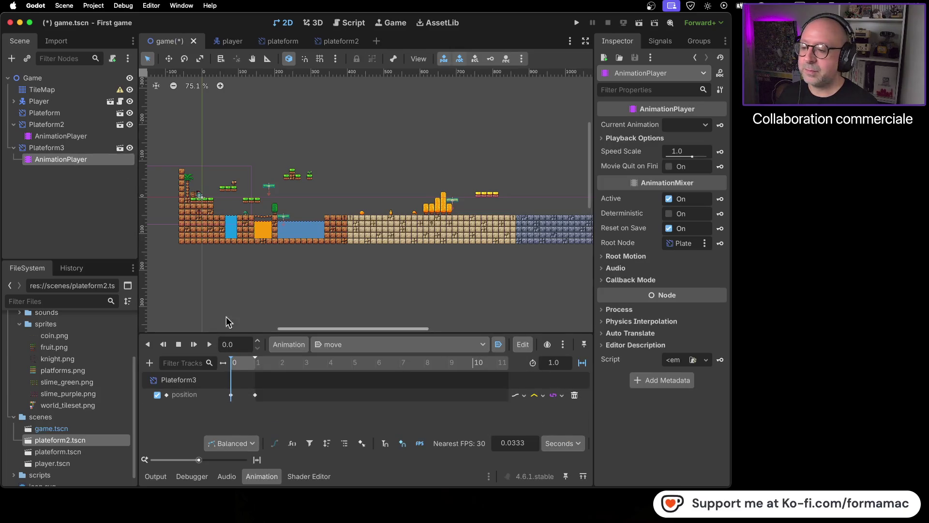
pyautogui.click(576, 23)
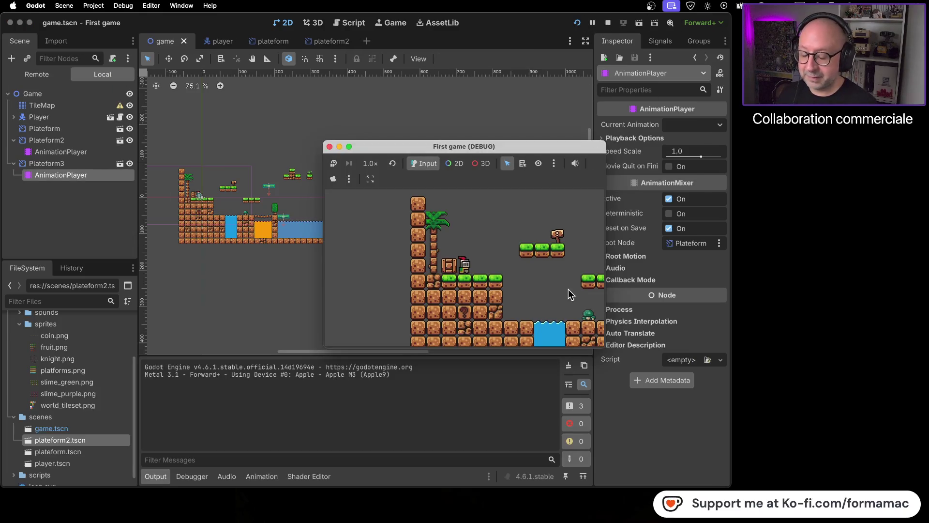
pyautogui.press('Right')
pyautogui.press('space')
pyautogui.press('Right')
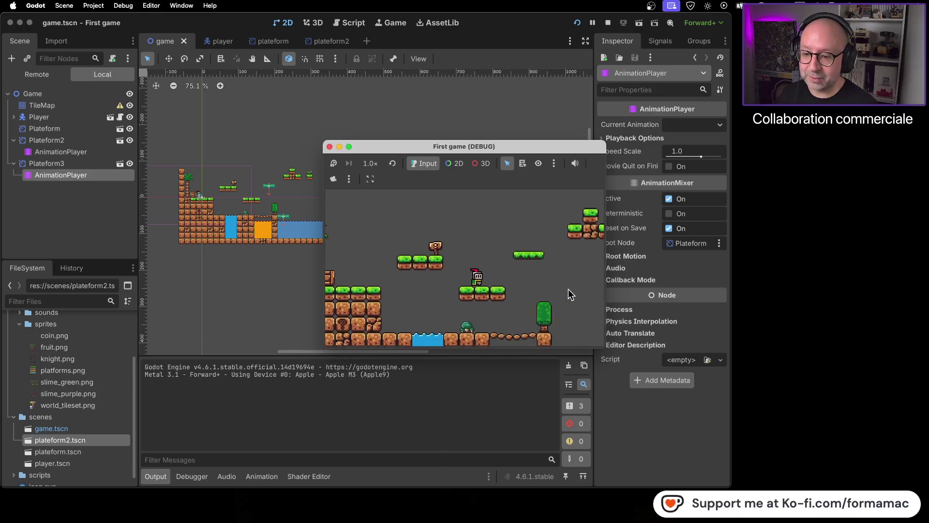
pyautogui.press('Right')
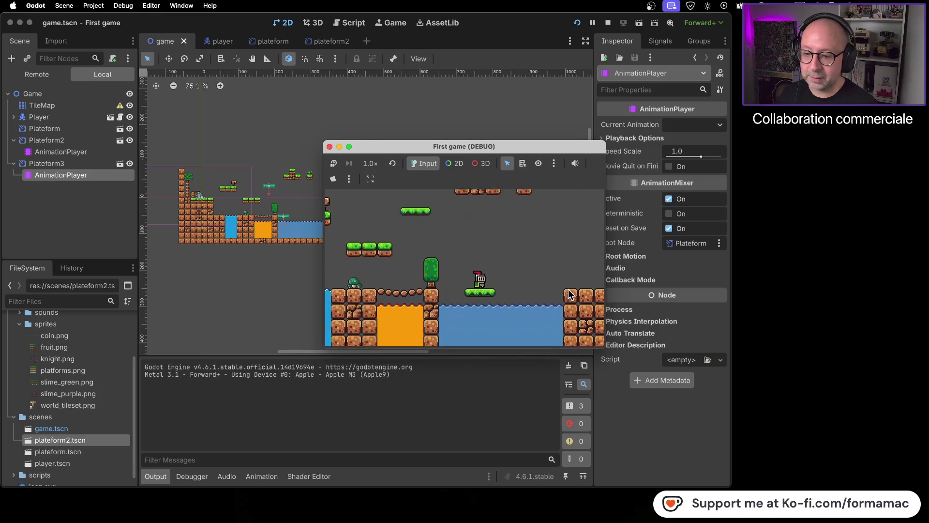
pyautogui.press('super+period')
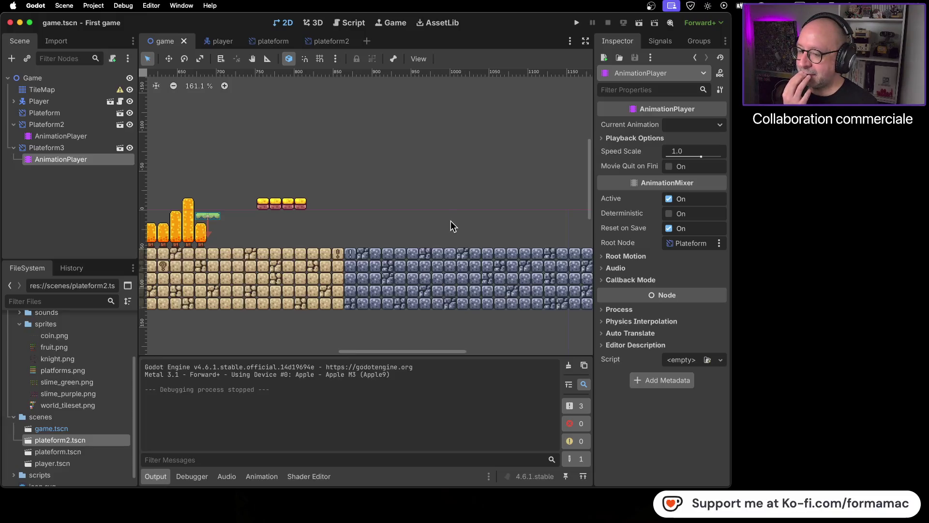
# Step: Duplicate plateform2.tscn in the FileSystem as plateform3.tscn
pyautogui.rightClick(54, 441)
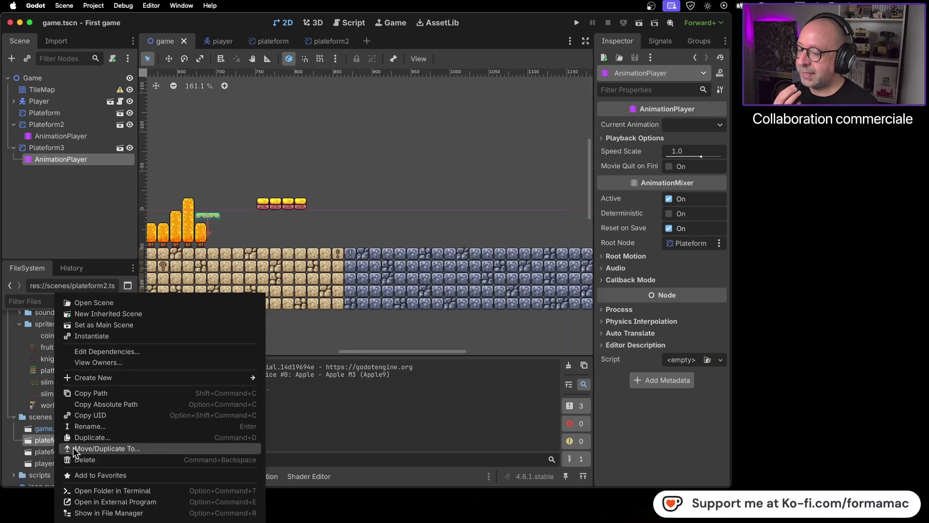
pyautogui.click(91, 437)
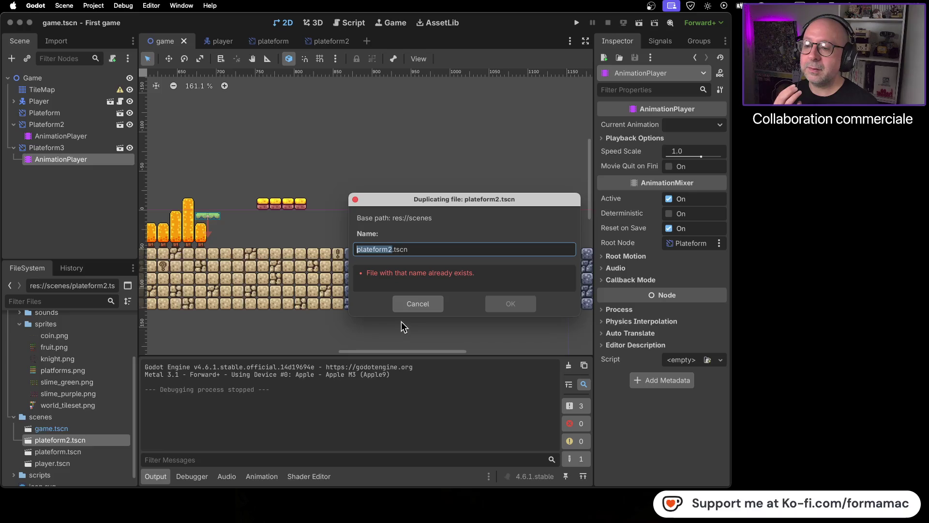
pyautogui.write('plateform3')
pyautogui.press('Return')
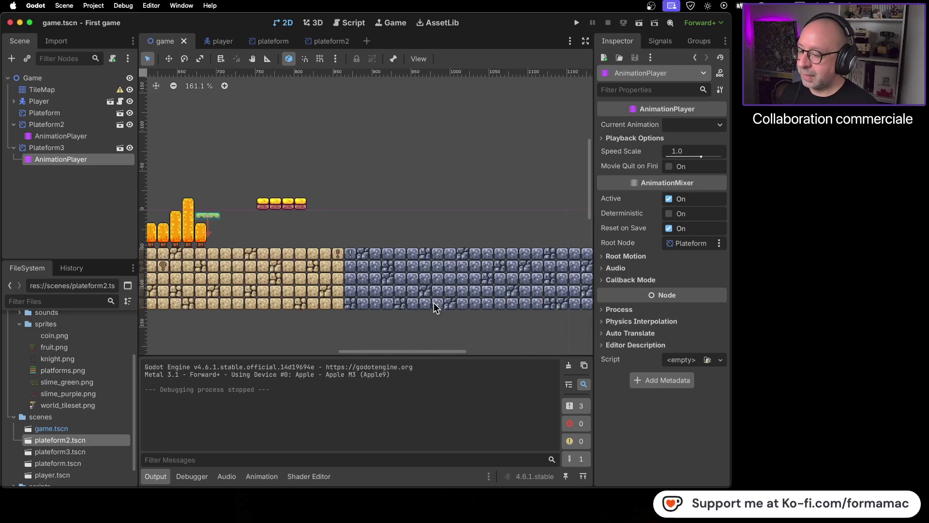
pyautogui.click(99, 451)
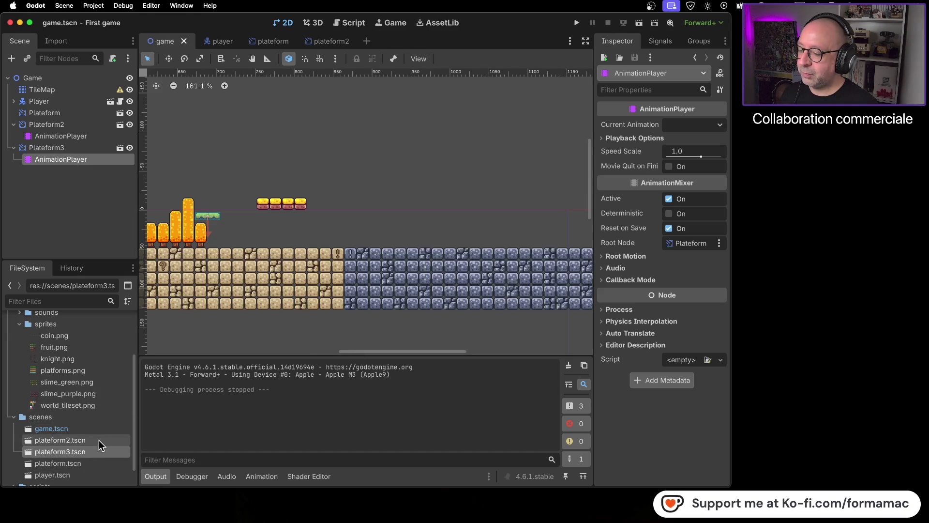
# Step: Open the new plateform3.tscn scene in its own editor tab
pyautogui.scroll(-2, 95, 449)
pyautogui.scroll(-1, 94, 449)
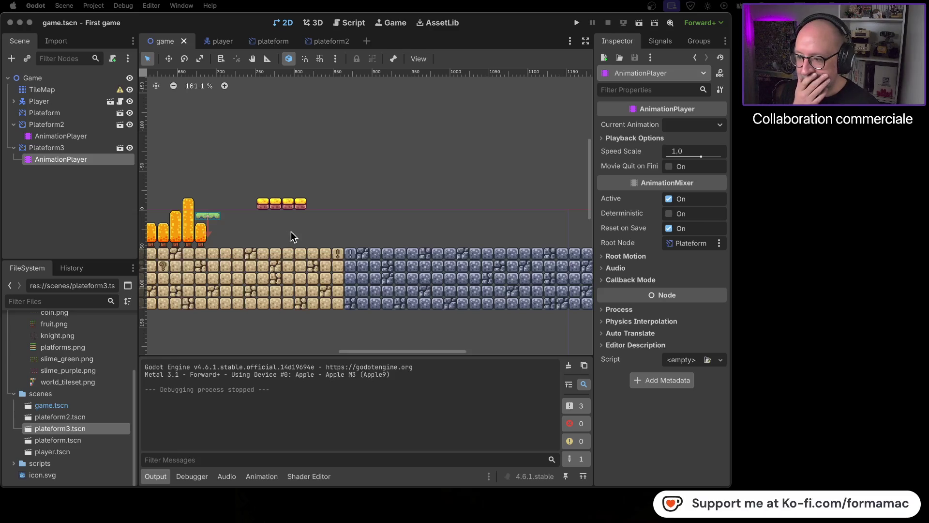
pyautogui.moveTo(441, 203)
pyautogui.mouseDown()
pyautogui.moveTo(377, 215)
pyautogui.moveTo(481, 192)
pyautogui.mouseUp()
pyautogui.doubleClick(99, 428)
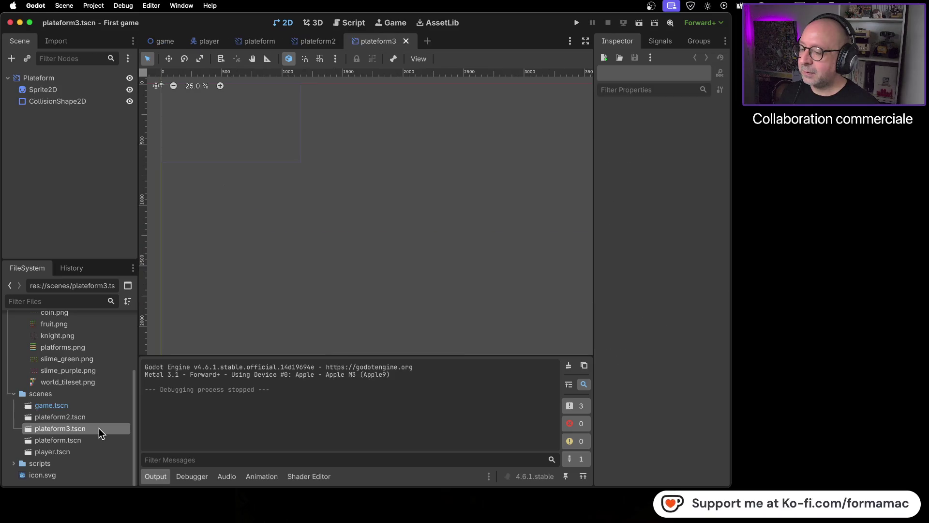
pyautogui.scroll(10, 454, 247)
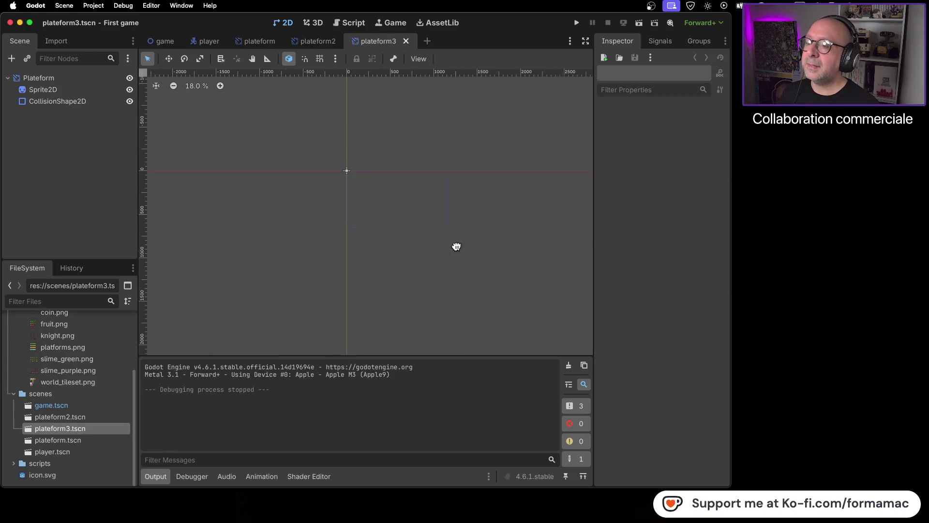
# Step: Select the plateform3 Sprite2D and bring up its Region editor
pyautogui.scroll(15, 361, 205)
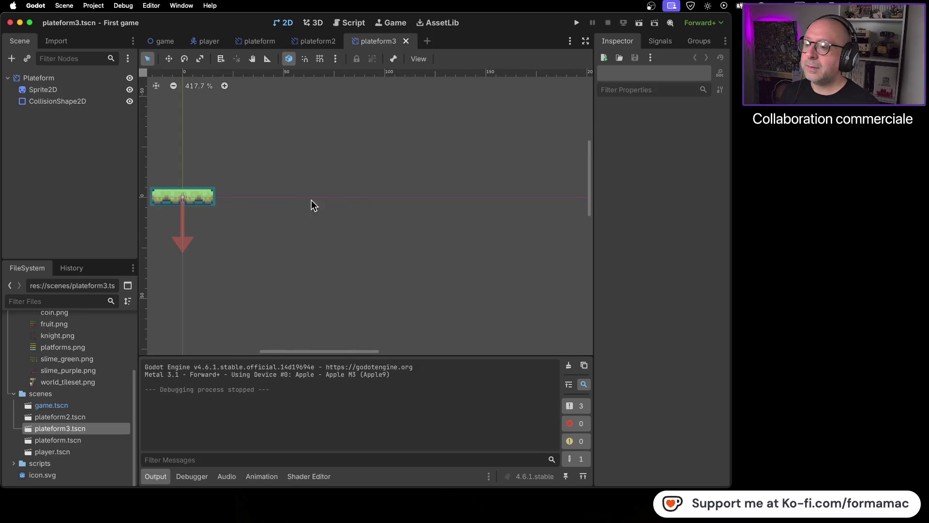
pyautogui.moveTo(491, 196)
pyautogui.mouseDown()
pyautogui.moveTo(467, 254)
pyautogui.moveTo(457, 201)
pyautogui.mouseUp()
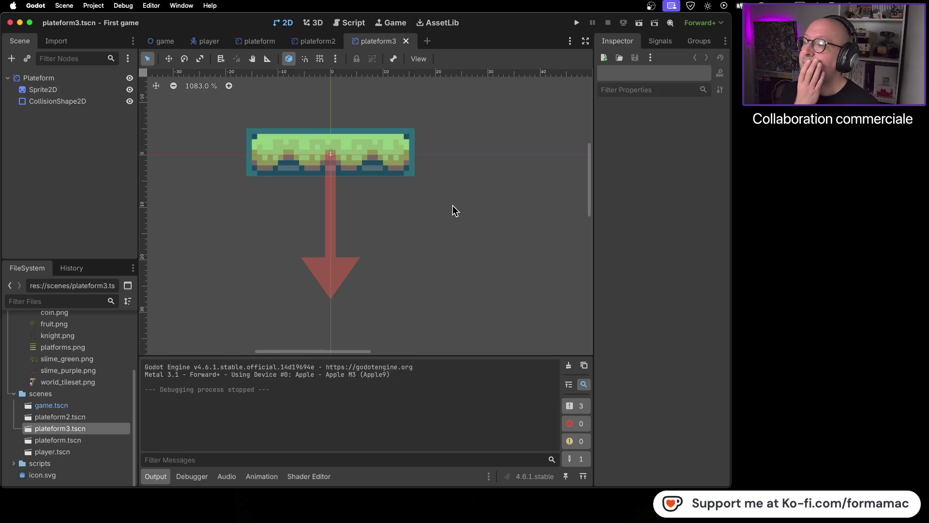
pyautogui.click(59, 79)
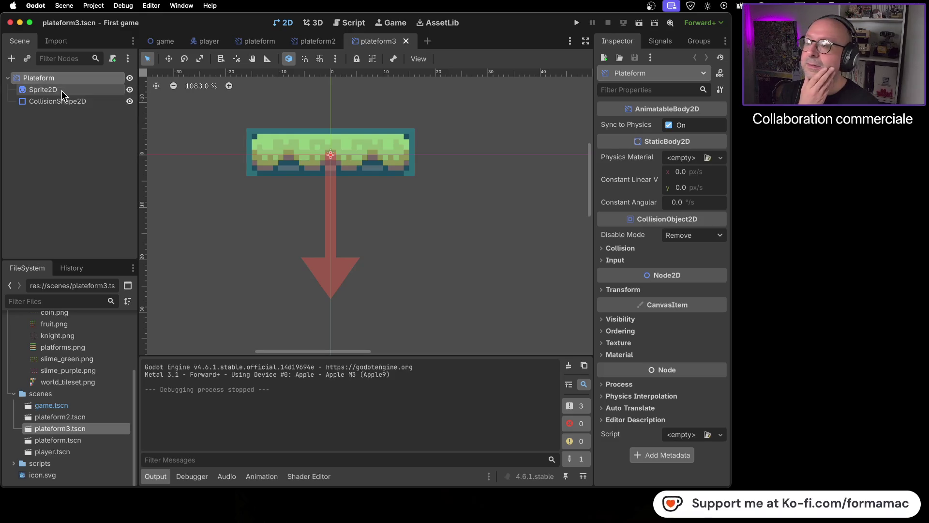
pyautogui.click(62, 91)
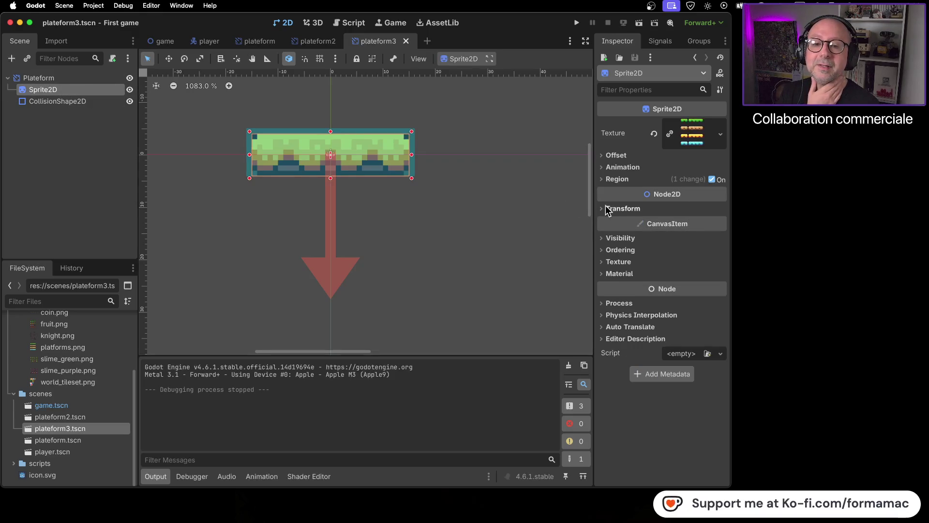
pyautogui.click(605, 211)
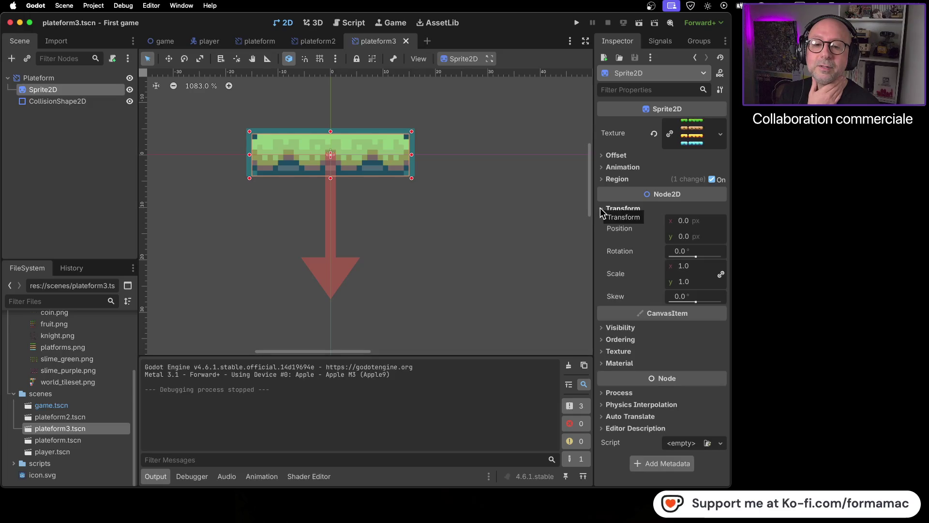
pyautogui.click(602, 212)
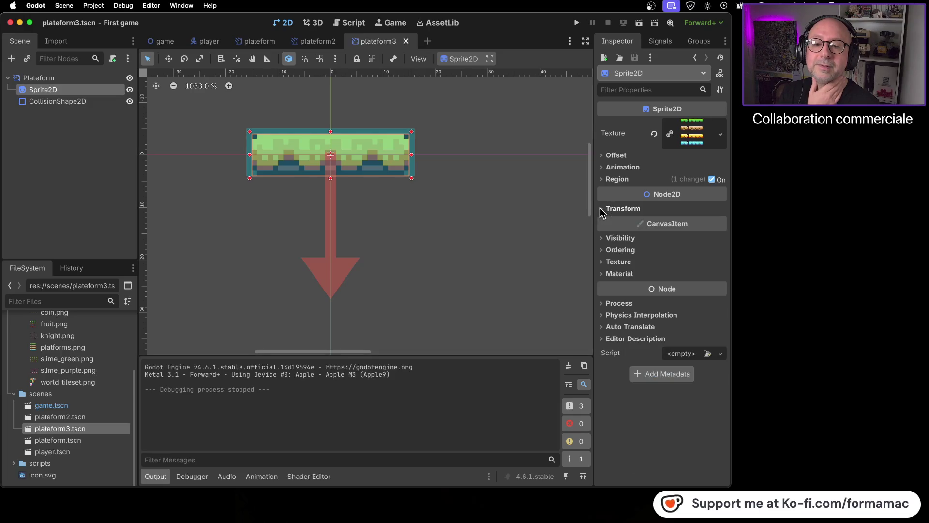
pyautogui.click(604, 181)
pyautogui.click(679, 237)
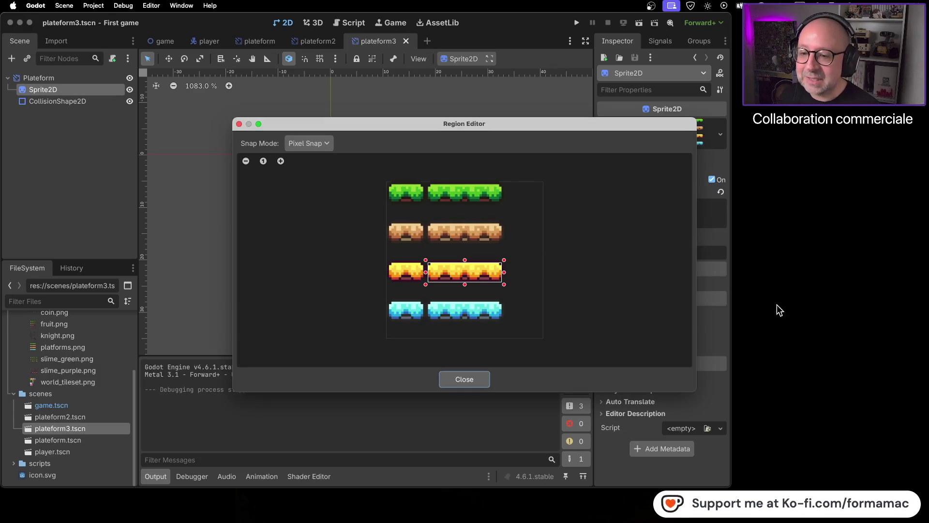
# Step: Set the sprite region to the long brown platform (x 16, y 17, w 32, h 8) and save
pyautogui.scroll(2, 480, 270)
pyautogui.click(479, 269)
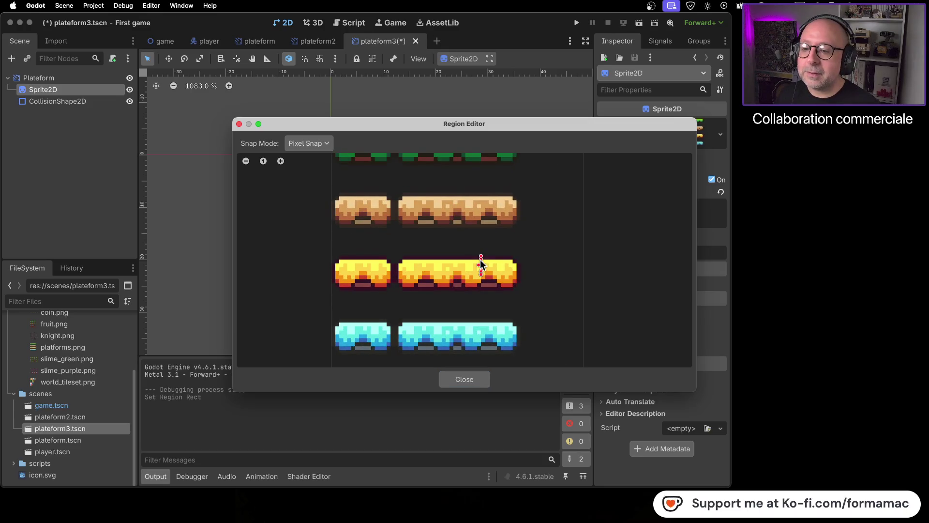
pyautogui.moveTo(402, 197)
pyautogui.mouseDown()
pyautogui.moveTo(431, 214)
pyautogui.moveTo(519, 227)
pyautogui.mouseUp()
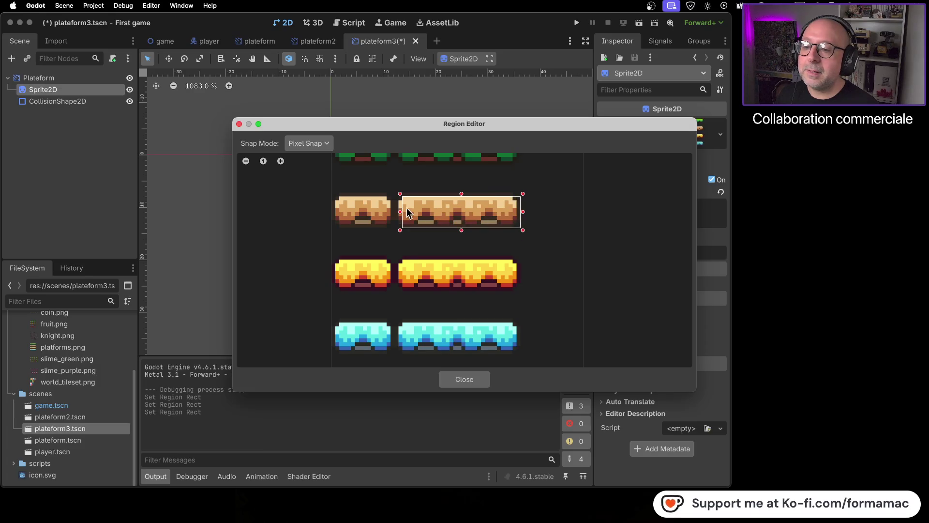
pyautogui.moveTo(400, 211); pyautogui.dragTo(400, 220)
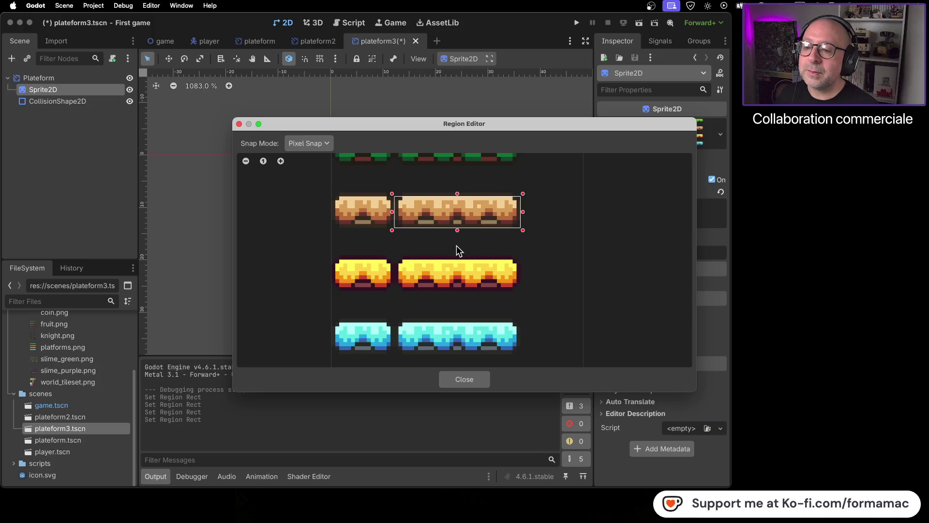
pyautogui.scroll(2, 465, 216)
pyautogui.scroll(2, 457, 220)
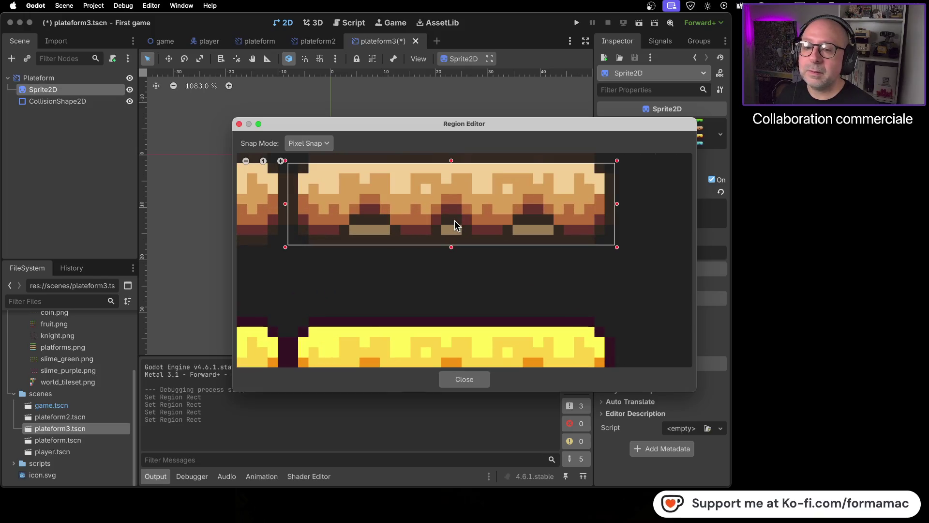
pyautogui.scroll(3, 509, 277)
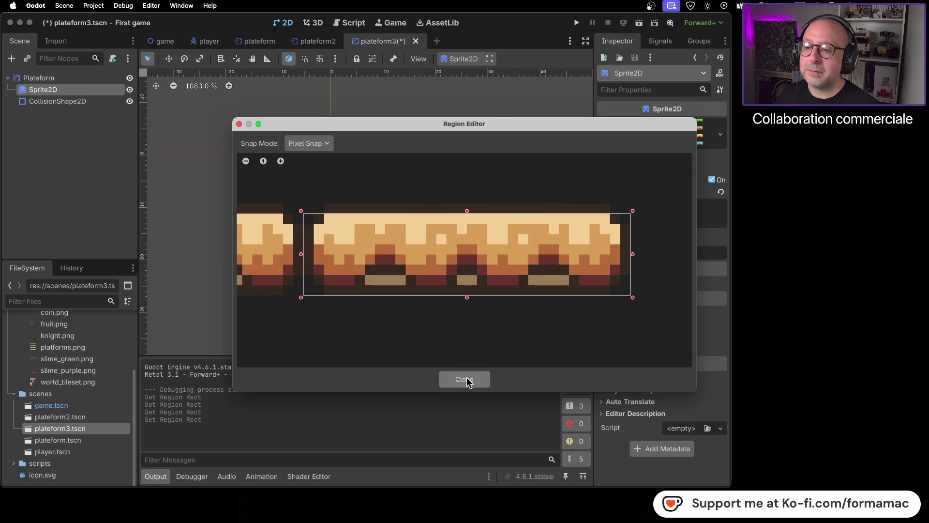
pyautogui.click(465, 375)
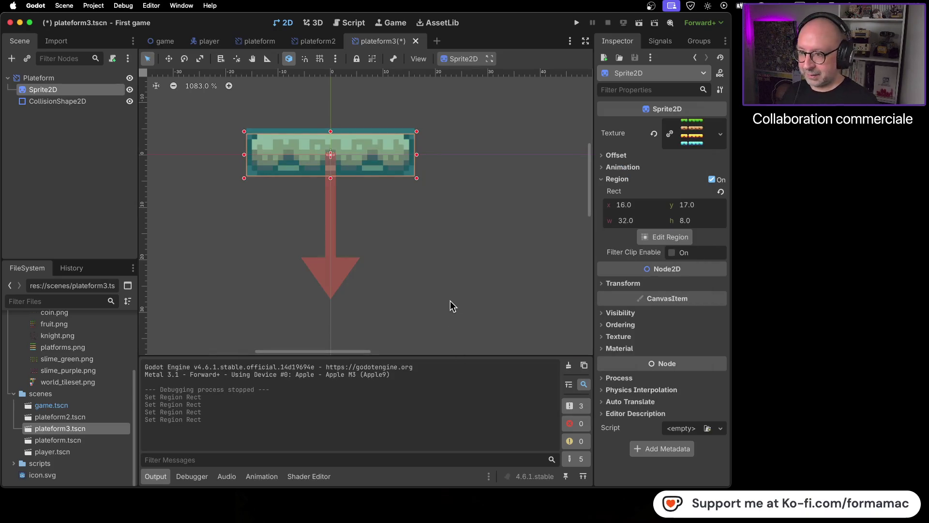
pyautogui.press('super+s')
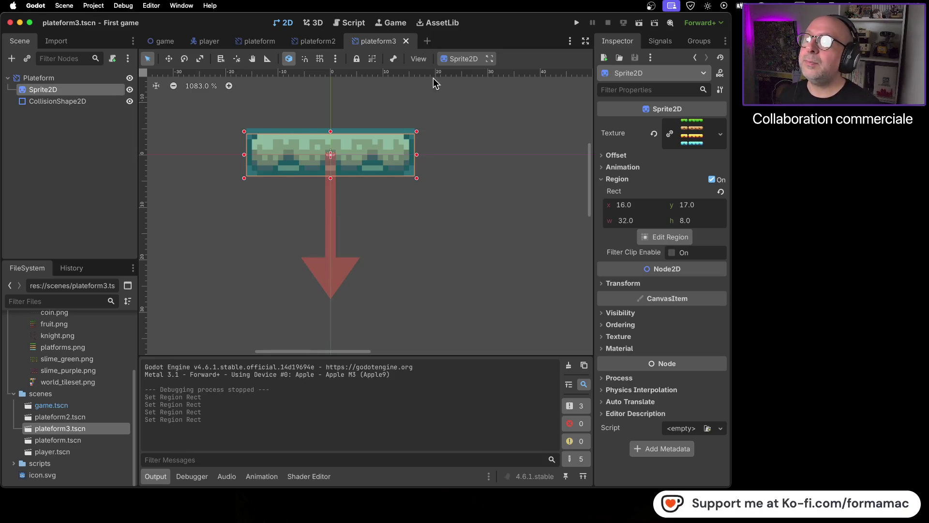
# Step: In game.tscn, add an AnimatableBody2D child under Game, then delete it again
pyautogui.click(165, 43)
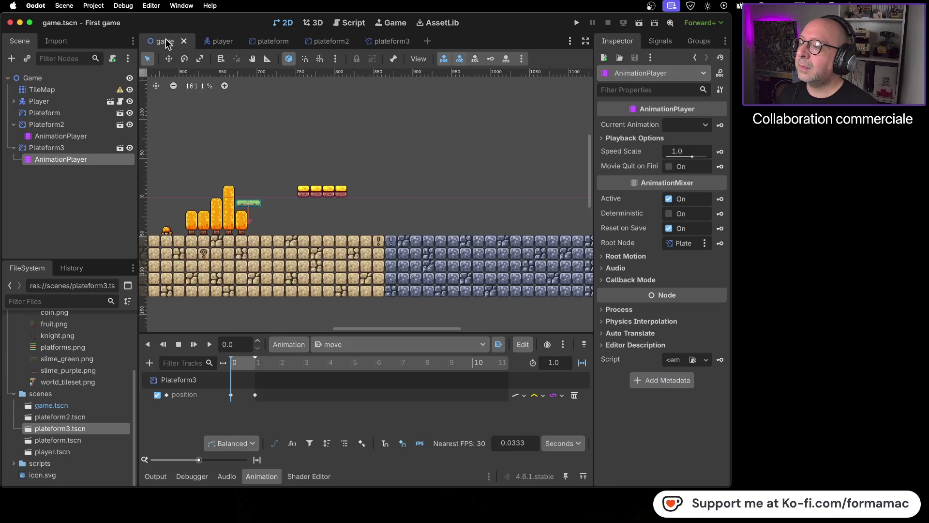
pyautogui.rightClick(40, 79)
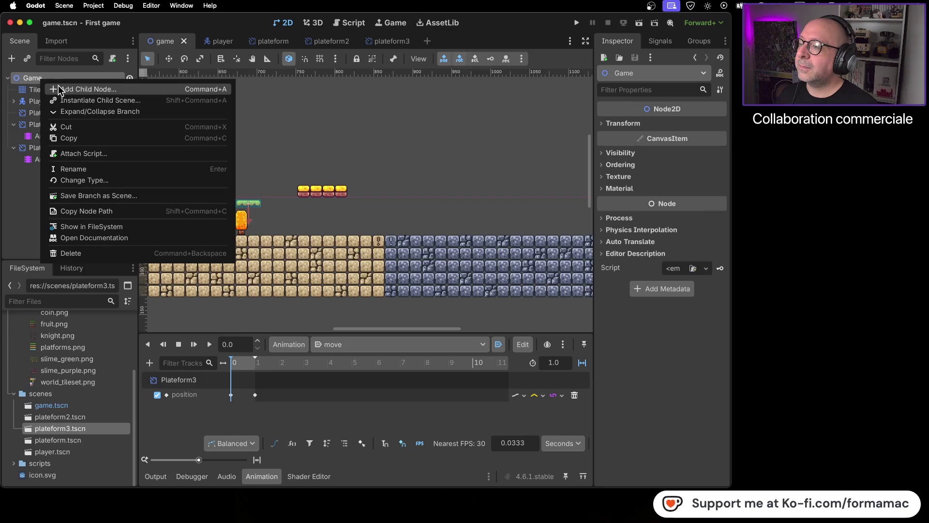
pyautogui.rightClick(28, 77)
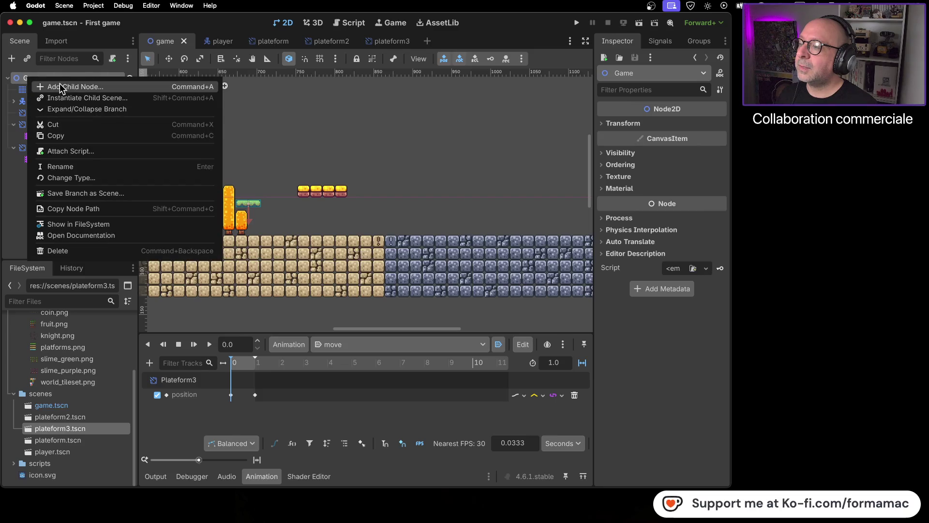
pyautogui.click(62, 87)
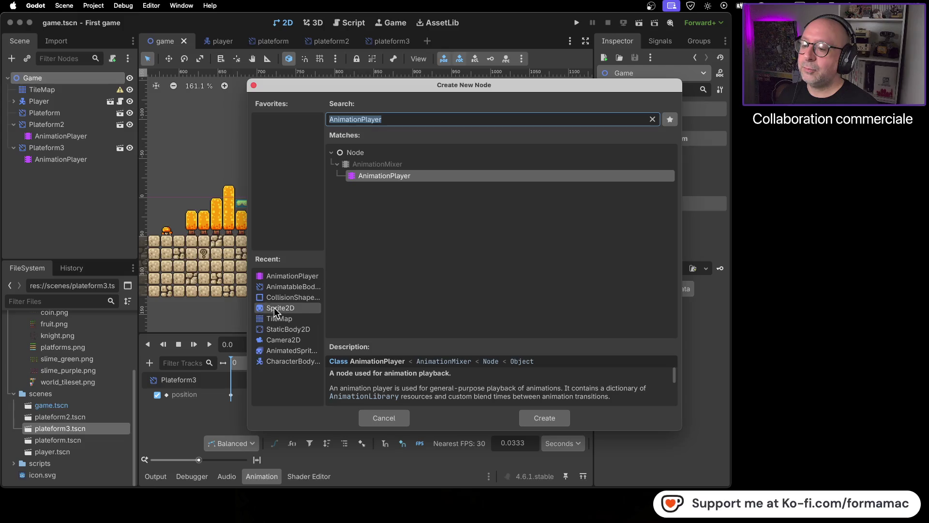
pyautogui.click(290, 287)
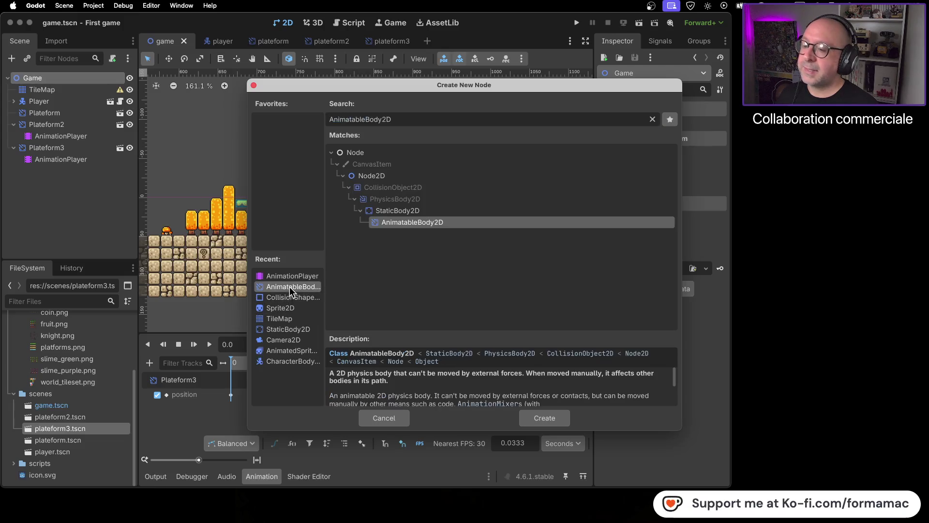
pyautogui.click(539, 417)
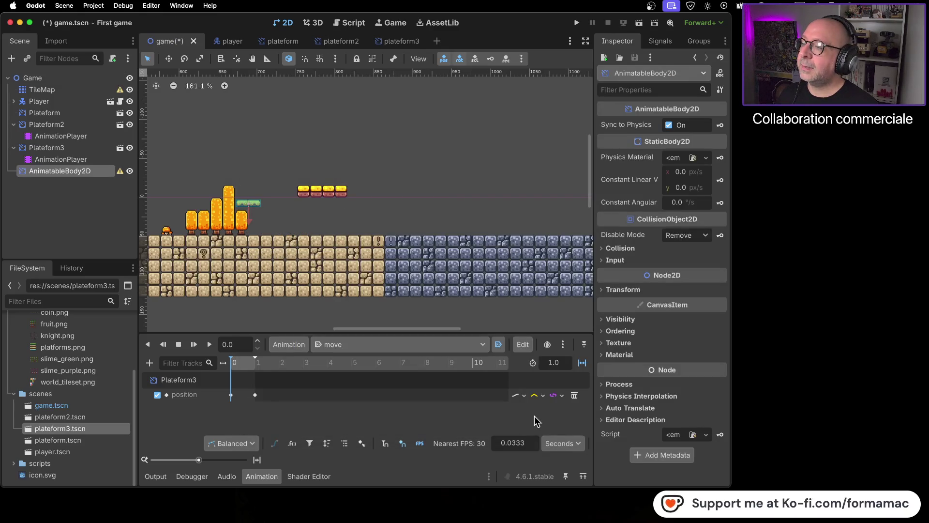
pyautogui.rightClick(63, 173)
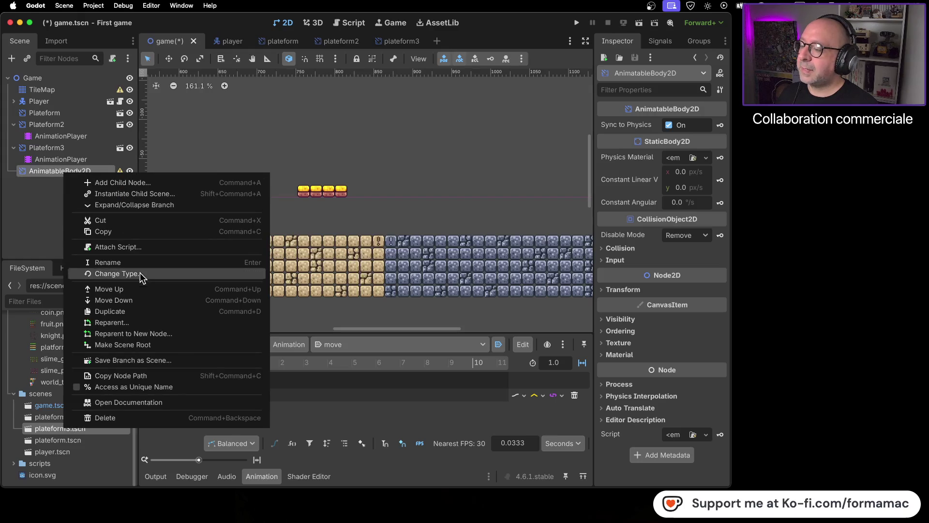
pyautogui.click(147, 419)
pyautogui.click(482, 270)
# Step: Instance plateform3.tscn into the game level as Plateform4 past the floating blocks
pyautogui.moveTo(28, 428)
pyautogui.mouseDown()
pyautogui.moveTo(40, 209)
pyautogui.moveTo(266, 169)
pyautogui.moveTo(274, 191)
pyautogui.moveTo(414, 196)
pyautogui.mouseUp()
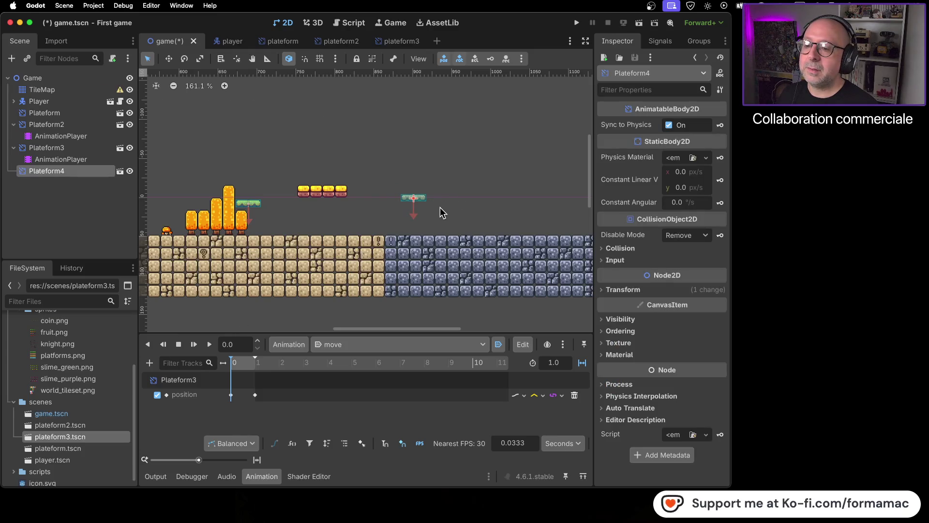
pyautogui.click(440, 207)
pyautogui.scroll(6, 435, 213)
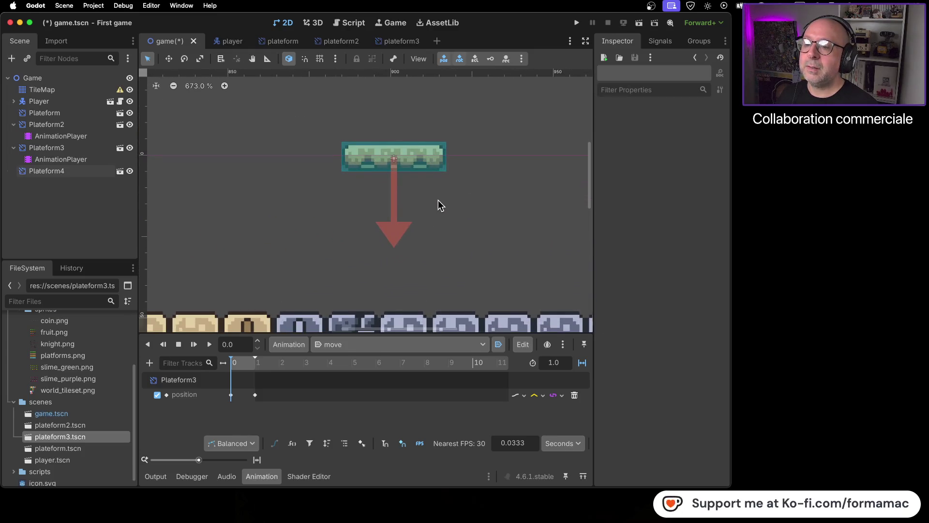
pyautogui.scroll(-8, 438, 199)
# Step: Pan the level view toward the blue stone ground and reopen the plateform3 scene
pyautogui.moveTo(164, 207)
pyautogui.mouseDown()
pyautogui.moveTo(351, 162)
pyautogui.moveTo(306, 160)
pyautogui.mouseUp()
pyautogui.moveTo(499, 182); pyautogui.dragTo(256, 182)
pyautogui.moveTo(457, 185); pyautogui.dragTo(518, 186)
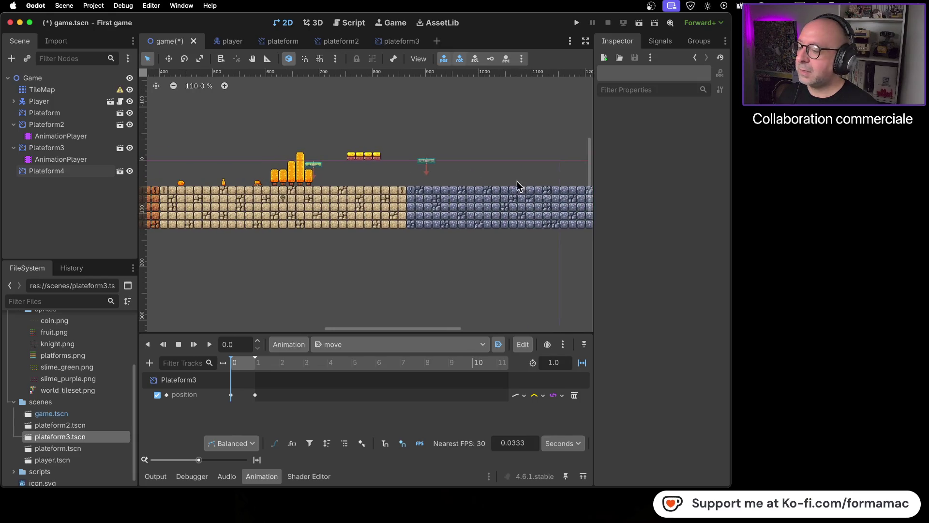
pyautogui.doubleClick(104, 439)
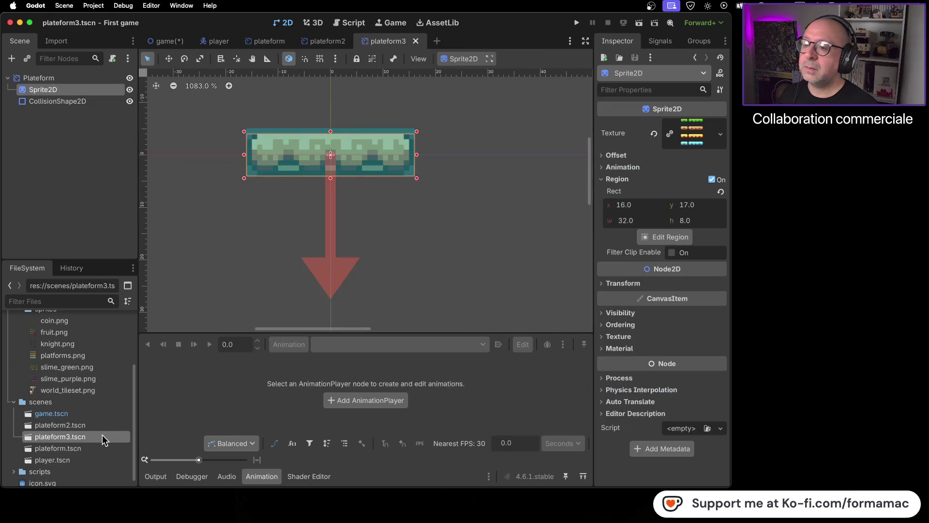
# Step: Show the plateform3 sprite's region editor beside the canvas, revealing the brown, yellow and cyan tiles
pyautogui.click(461, 228)
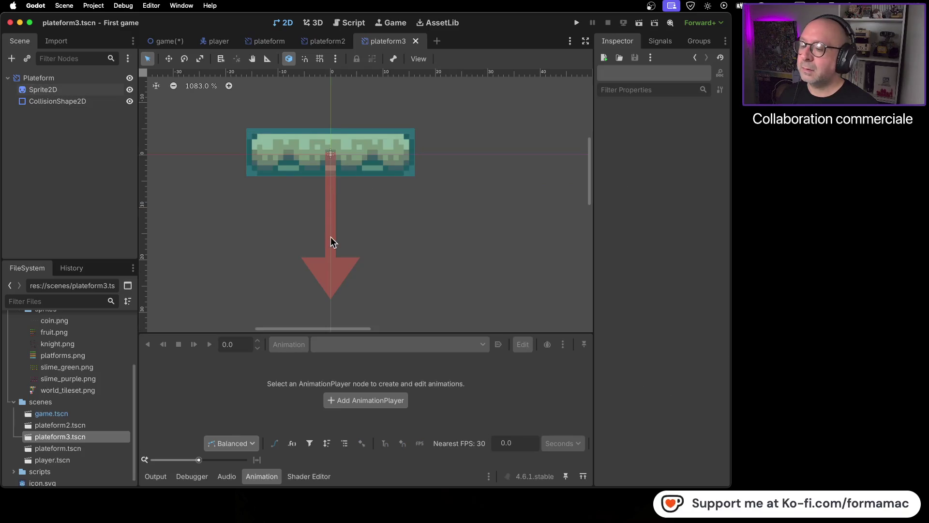
pyautogui.click(406, 171)
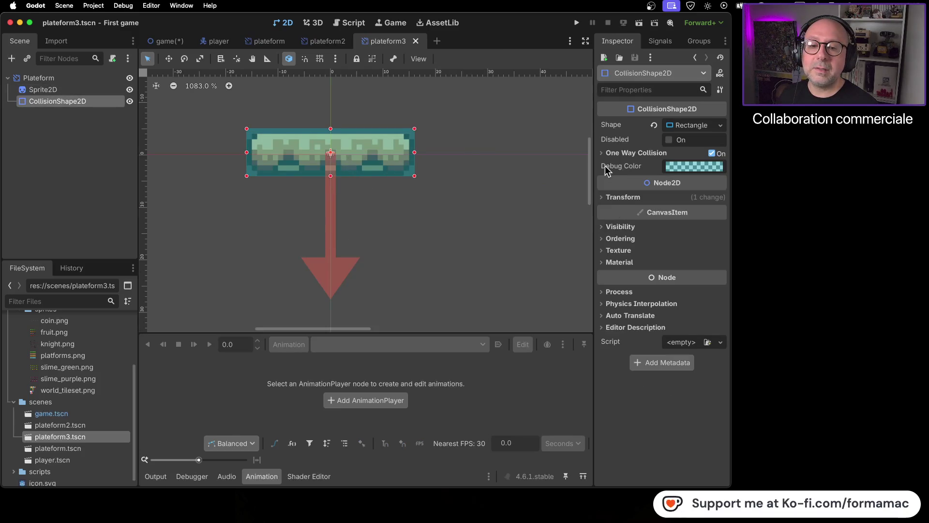
pyautogui.click(80, 78)
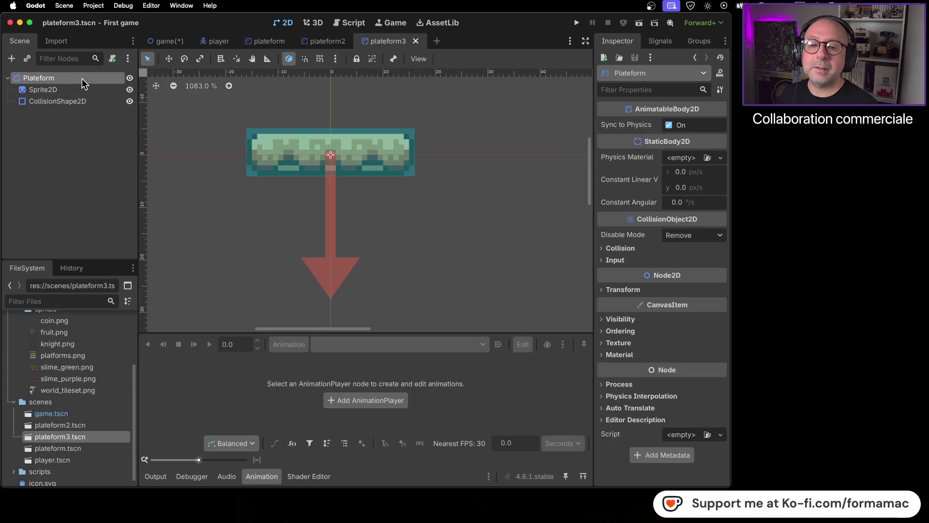
pyautogui.click(73, 89)
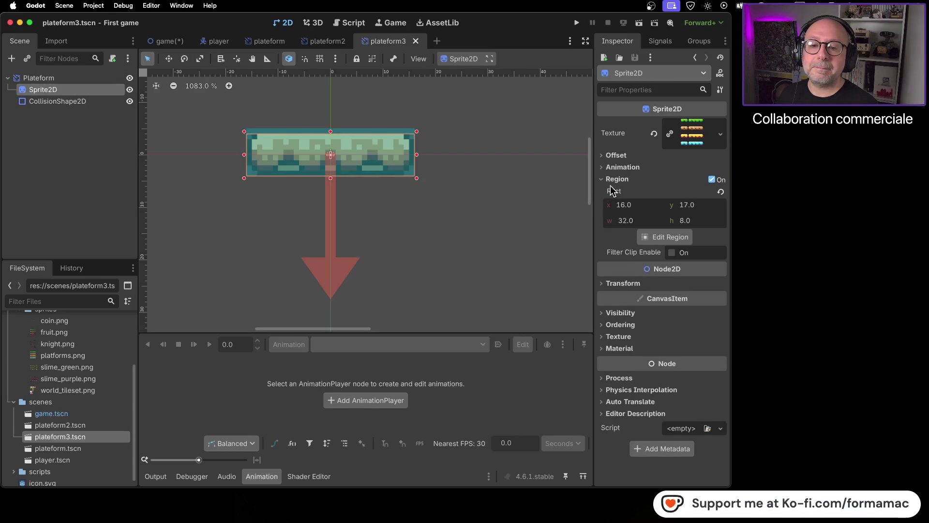
pyautogui.click(677, 237)
pyautogui.scroll(-3, 571, 218)
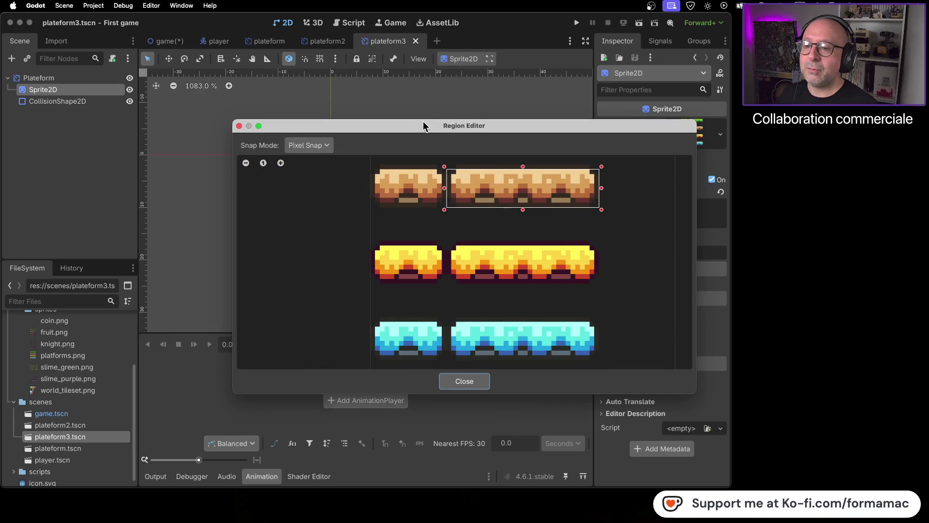
pyautogui.moveTo(425, 124); pyautogui.dragTo(756, 123)
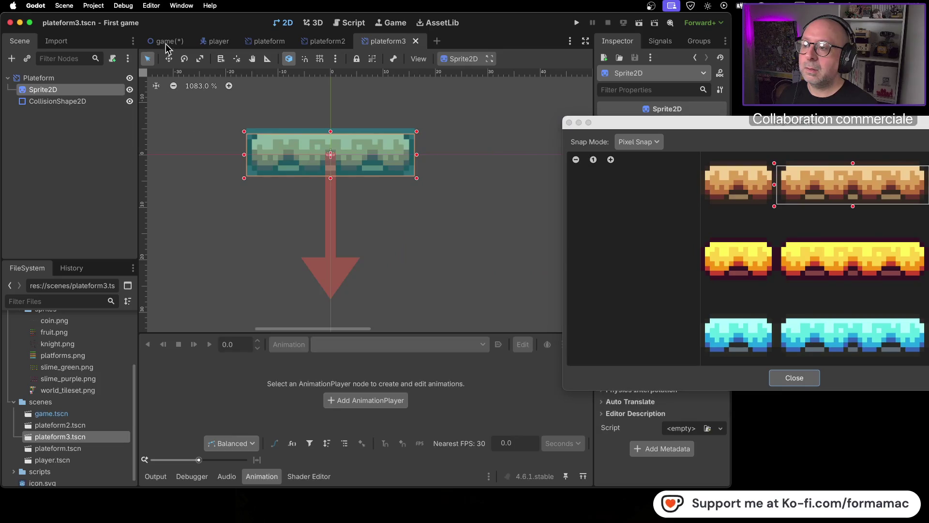
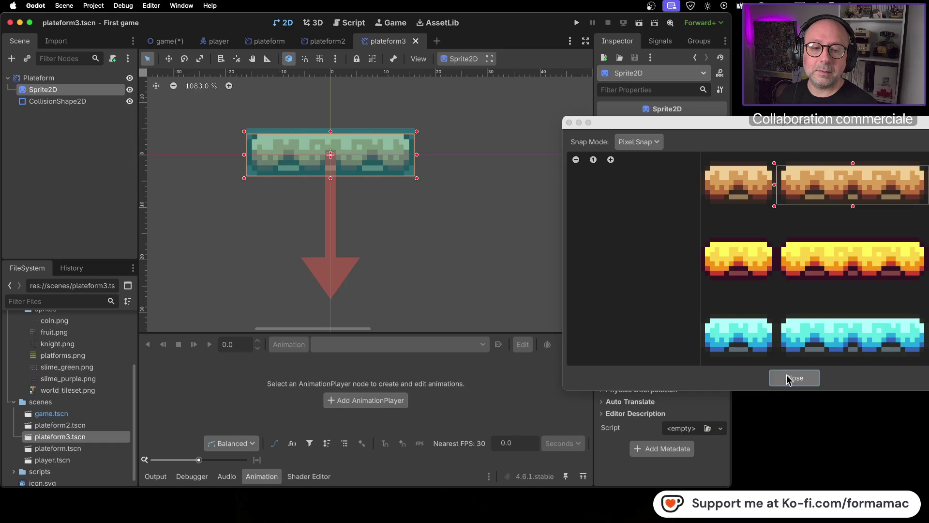
# Step: Close the Region Editor and switch back to the game level scene
pyautogui.click(795, 379)
pyautogui.click(159, 42)
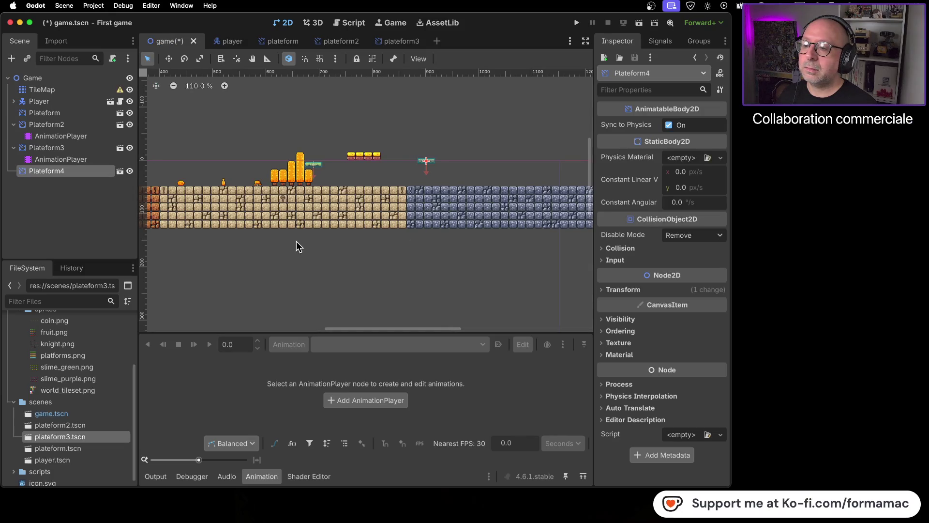
pyautogui.hscroll(10, 297, 241)
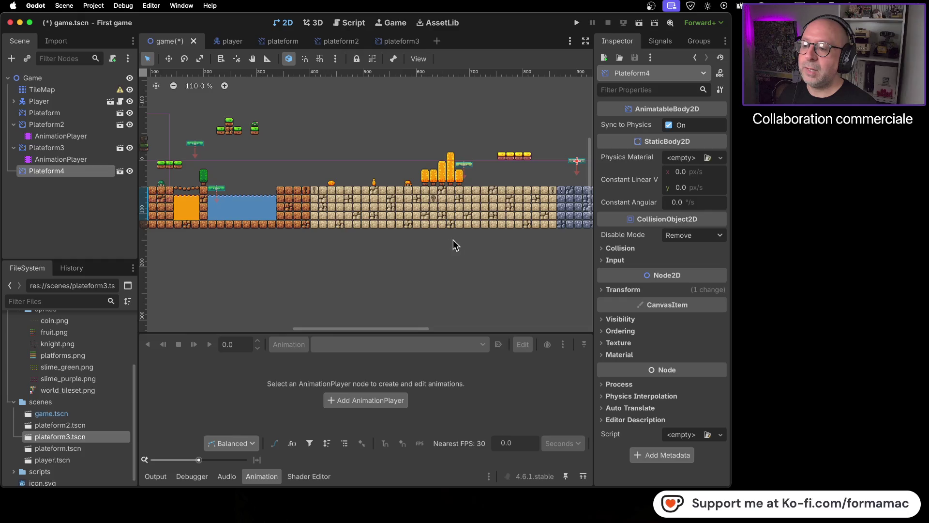
pyautogui.hscroll(-8, 212, 235)
pyautogui.hscroll(5, 242, 233)
# Step: Pan the level over to the red blocks section, then open plateform3.tscn
pyautogui.moveTo(276, 231)
pyautogui.mouseDown()
pyautogui.moveTo(455, 219)
pyautogui.moveTo(236, 218)
pyautogui.mouseUp()
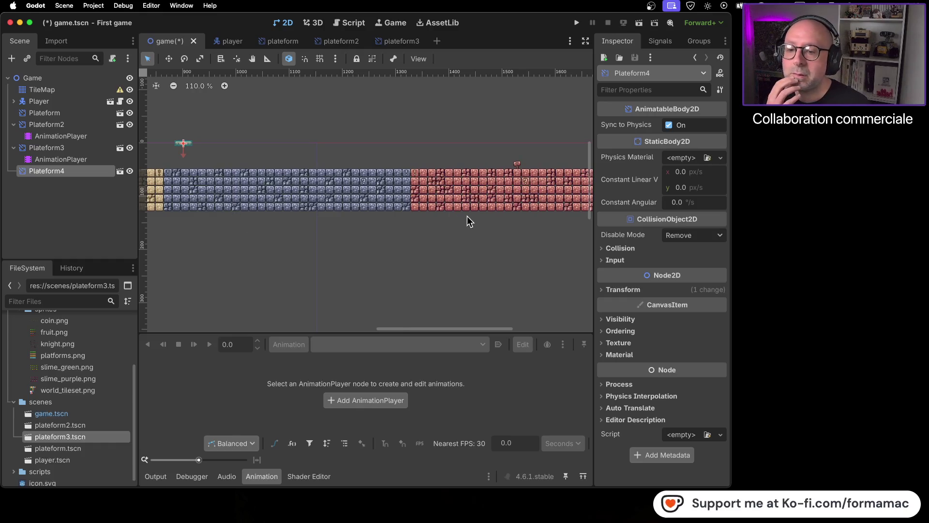
pyautogui.moveTo(471, 220); pyautogui.dragTo(322, 235)
pyautogui.moveTo(410, 224); pyautogui.dragTo(443, 221)
pyautogui.hscroll(-5, 443, 222)
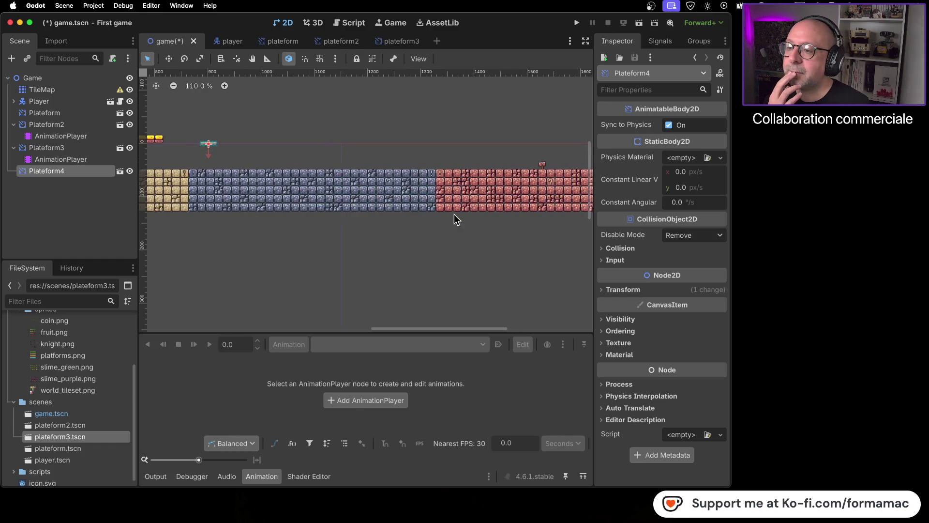
pyautogui.hscroll(-5, 243, 153)
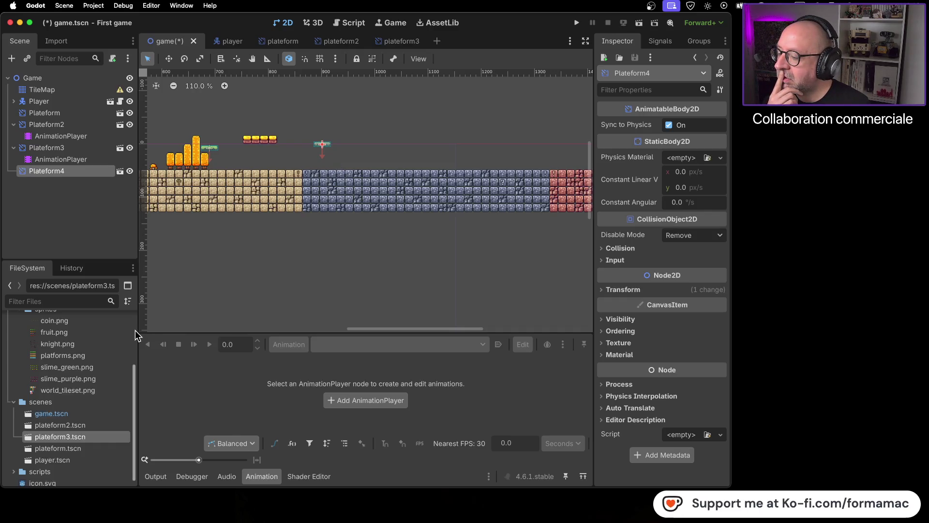
pyautogui.doubleClick(98, 437)
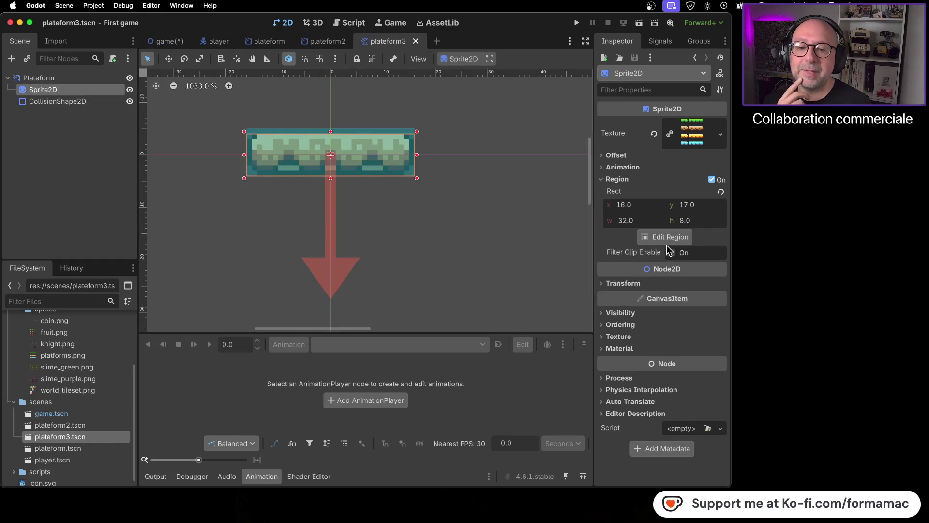
# Step: Open the sprite's Region Editor and box the long cyan platform on platforms.png
pyautogui.click(661, 242)
pyautogui.scroll(-2, 546, 263)
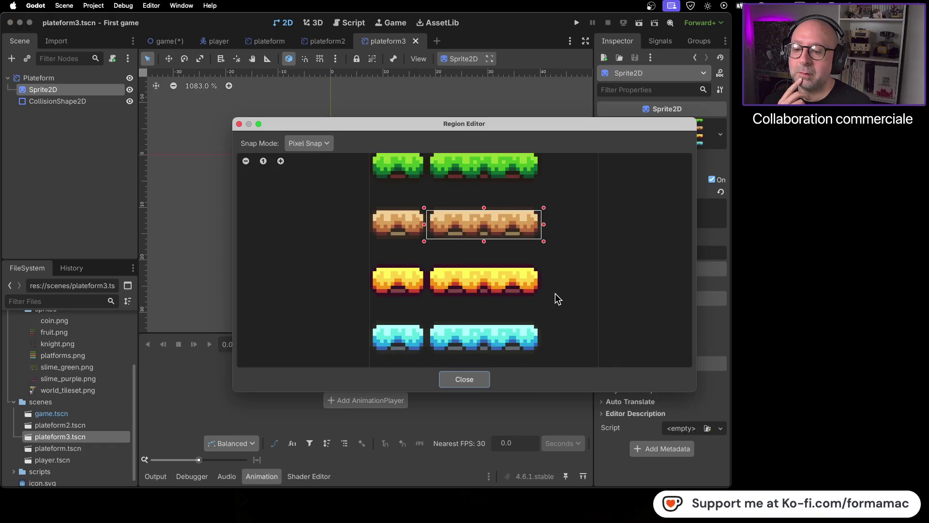
pyautogui.moveTo(550, 285)
pyautogui.mouseDown()
pyautogui.moveTo(527, 308)
pyautogui.moveTo(522, 204)
pyautogui.mouseUp()
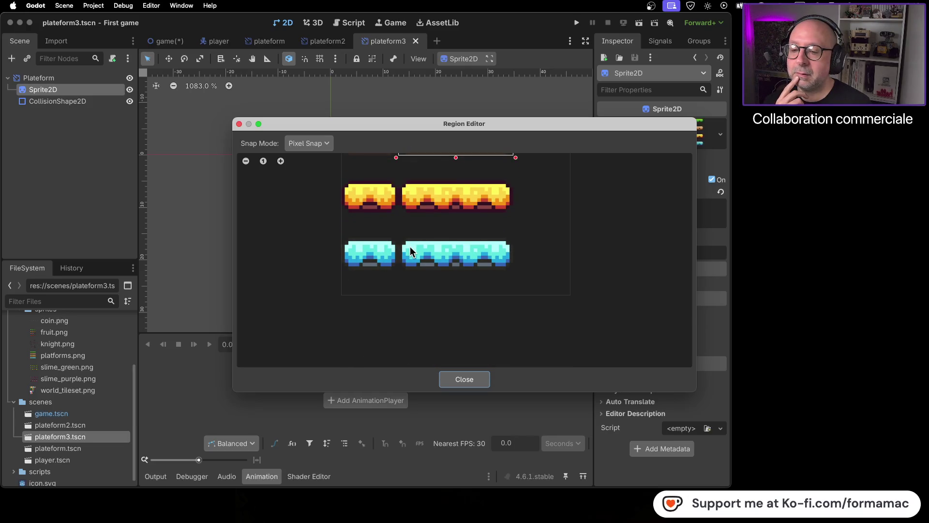
pyautogui.moveTo(400, 239)
pyautogui.mouseDown()
pyautogui.moveTo(401, 247)
pyautogui.moveTo(476, 274)
pyautogui.moveTo(512, 271)
pyautogui.mouseUp()
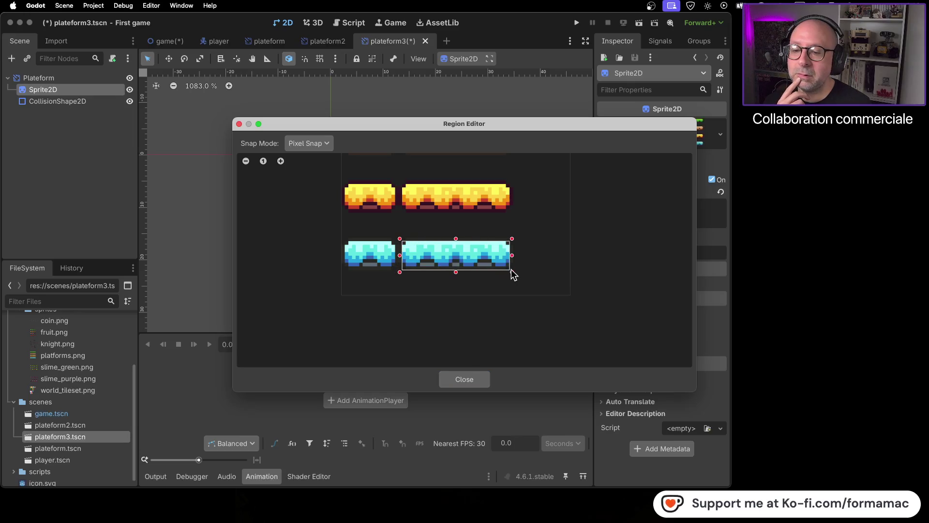
# Step: Widen the cyan region by one tile on each side and close the editor
pyautogui.scroll(5, 489, 246)
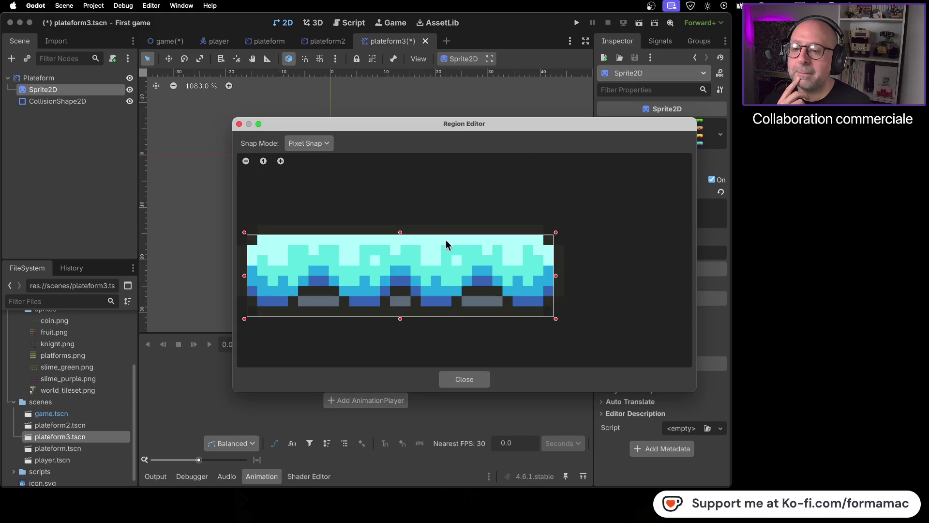
pyautogui.scroll(2, 419, 246)
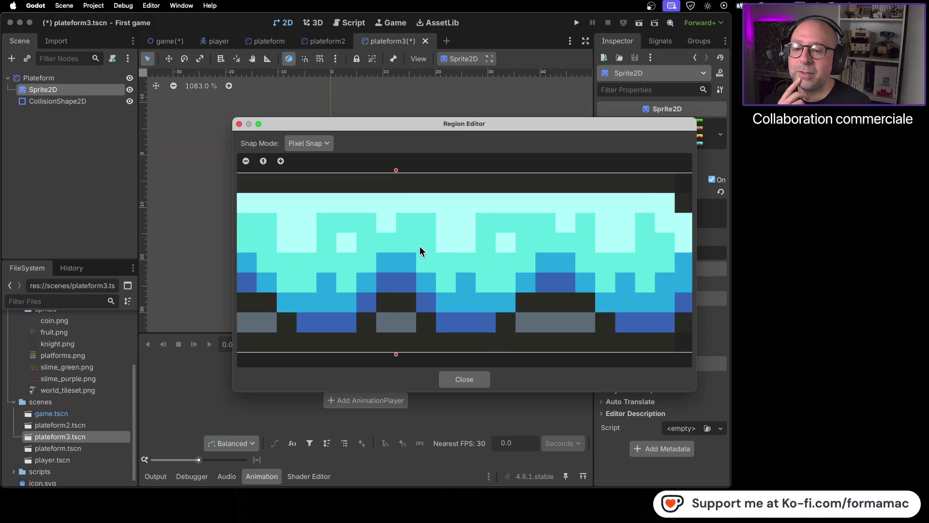
pyautogui.scroll(2, 492, 248)
pyautogui.scroll(-3, 513, 266)
pyautogui.hscroll(3, 512, 265)
pyautogui.moveTo(509, 244); pyautogui.dragTo(530, 247)
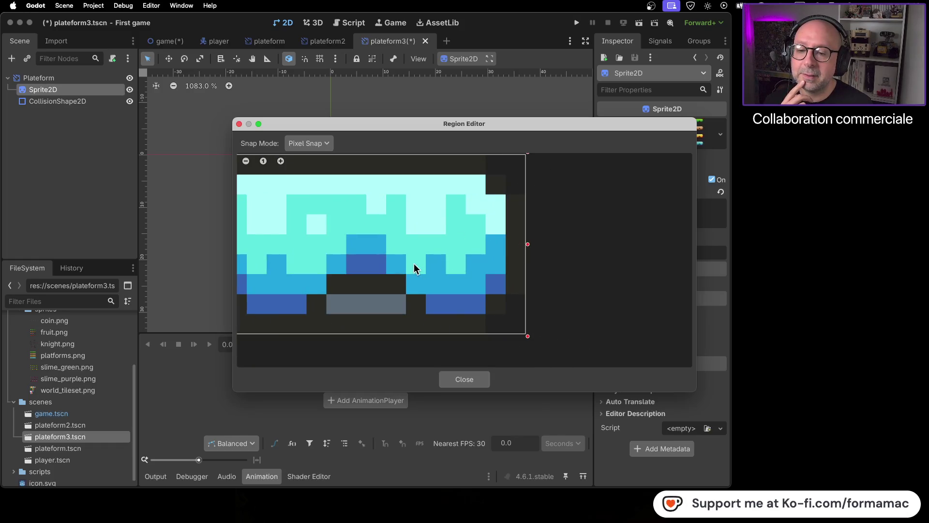
pyautogui.hscroll(-5, 414, 263)
pyautogui.scroll(-2, 413, 263)
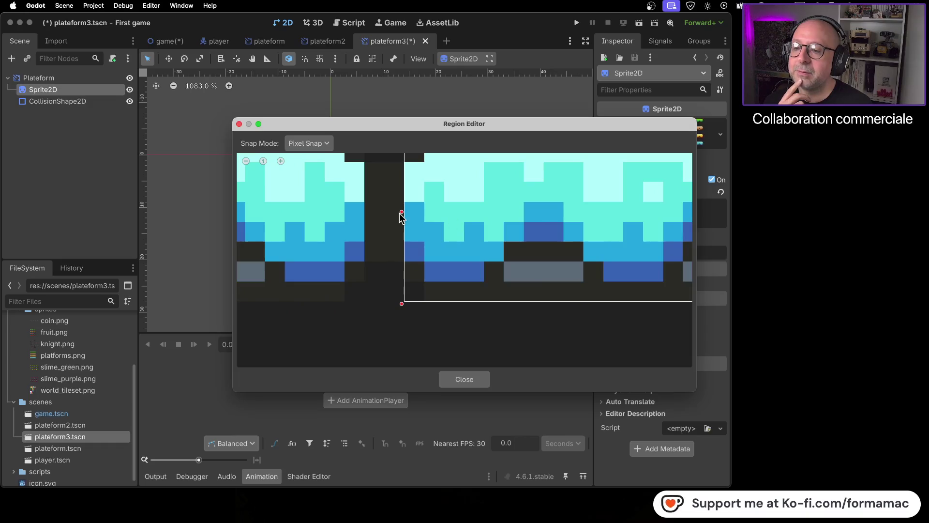
pyautogui.moveTo(402, 218); pyautogui.dragTo(386, 216)
pyautogui.scroll(-3, 463, 222)
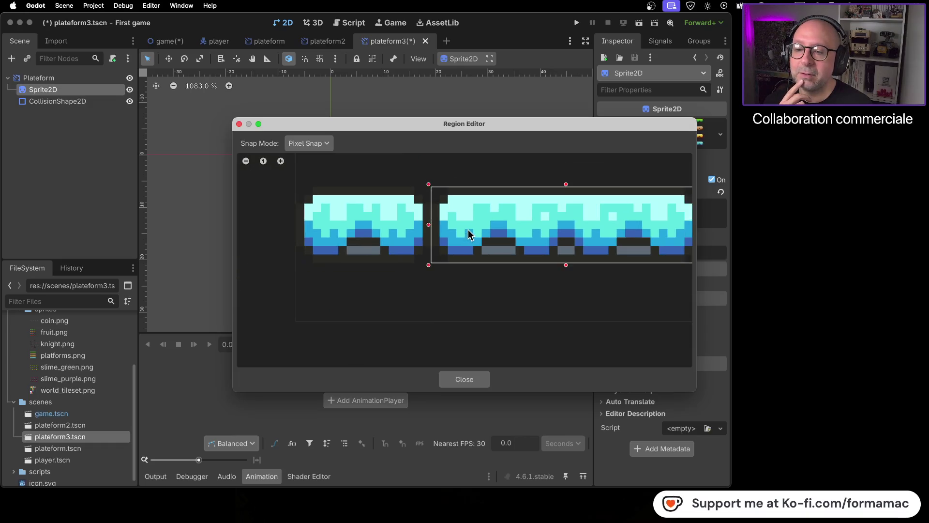
pyautogui.scroll(-4, 467, 229)
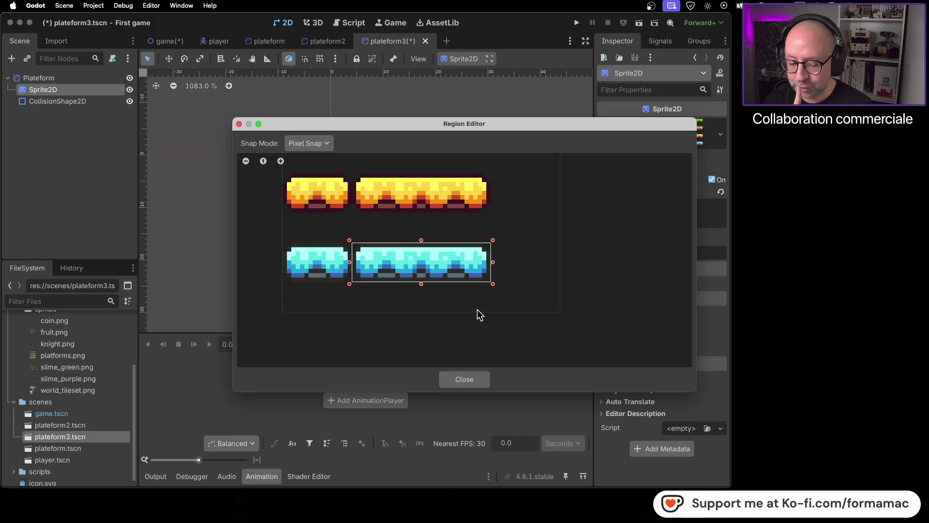
pyautogui.click(465, 379)
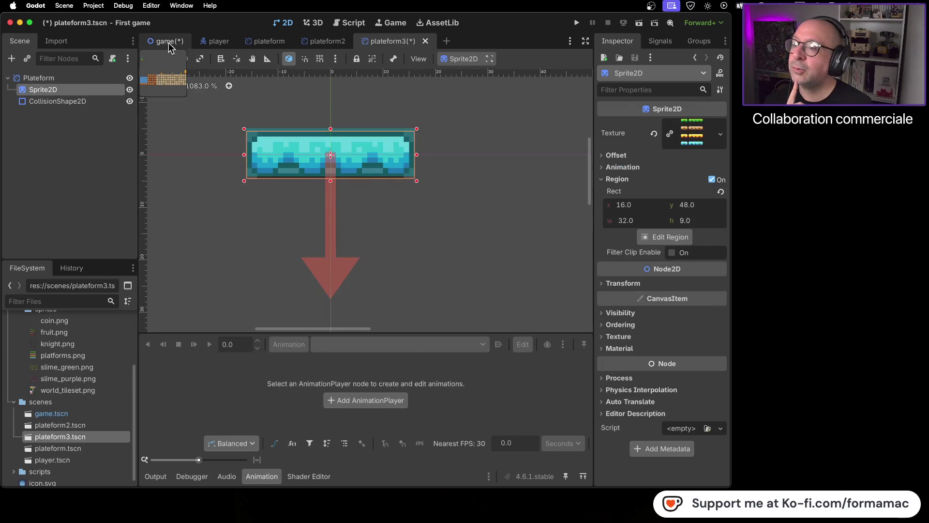
# Step: Delete the Plateform4 instance from the game level
pyautogui.click(167, 41)
pyautogui.scroll(5, 323, 148)
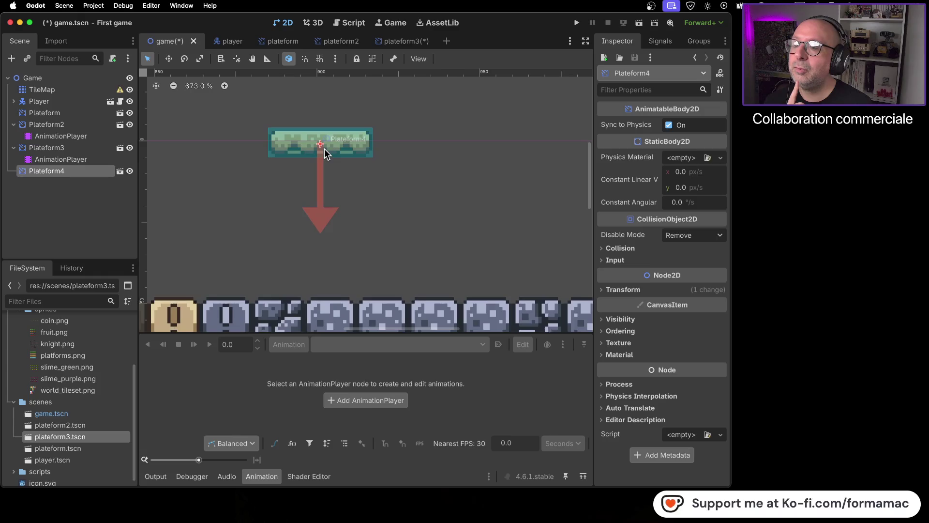
pyautogui.rightClick(79, 170)
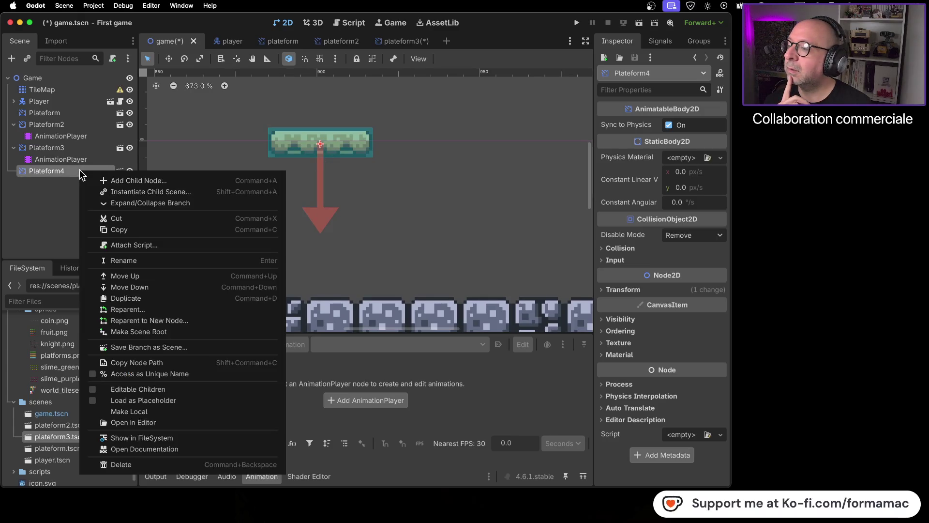
pyautogui.click(146, 465)
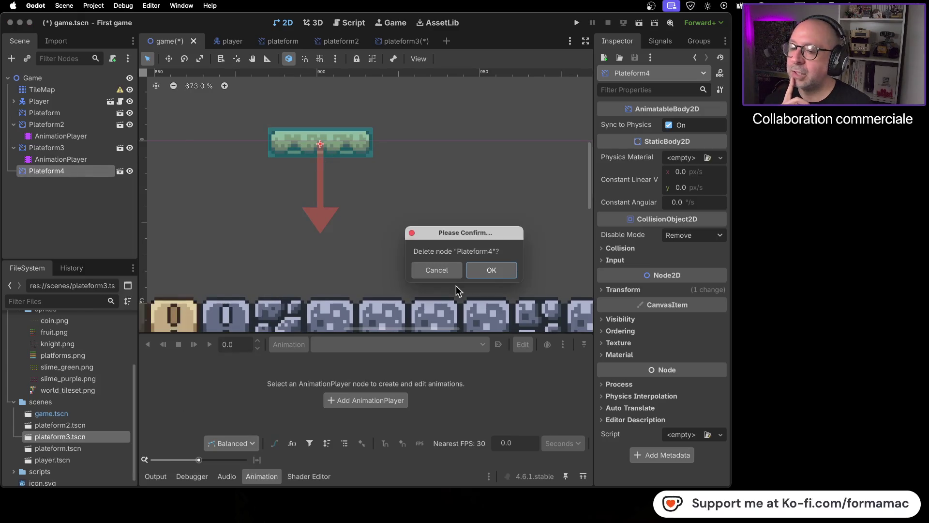
pyautogui.click(492, 270)
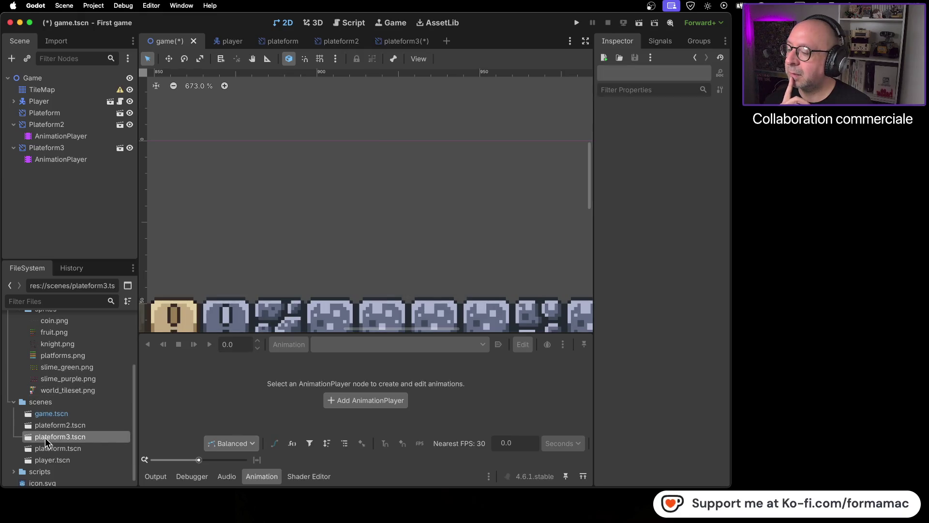
# Step: Drag a plateform3 instance into the level, then delete that new Plateform4 node as well
pyautogui.moveTo(42, 438)
pyautogui.mouseDown()
pyautogui.moveTo(47, 205)
pyautogui.moveTo(269, 216)
pyautogui.mouseUp()
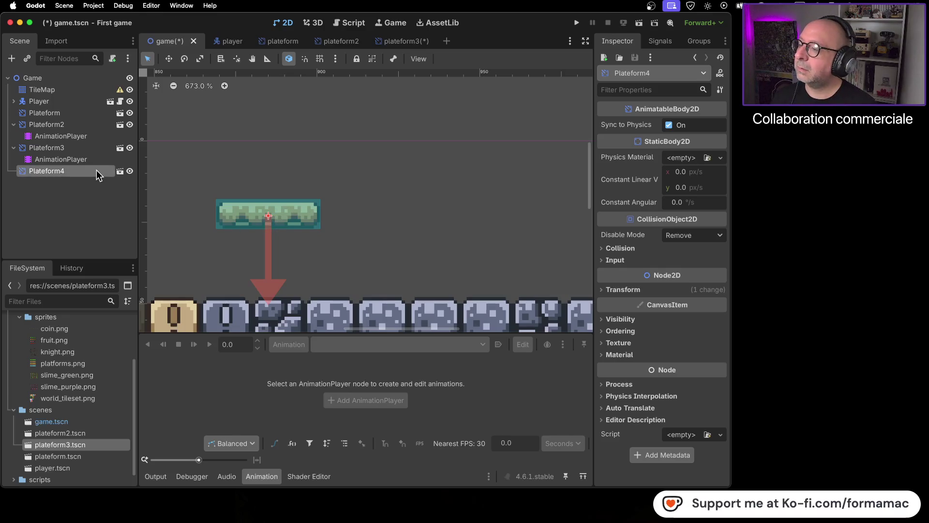
pyautogui.rightClick(97, 171)
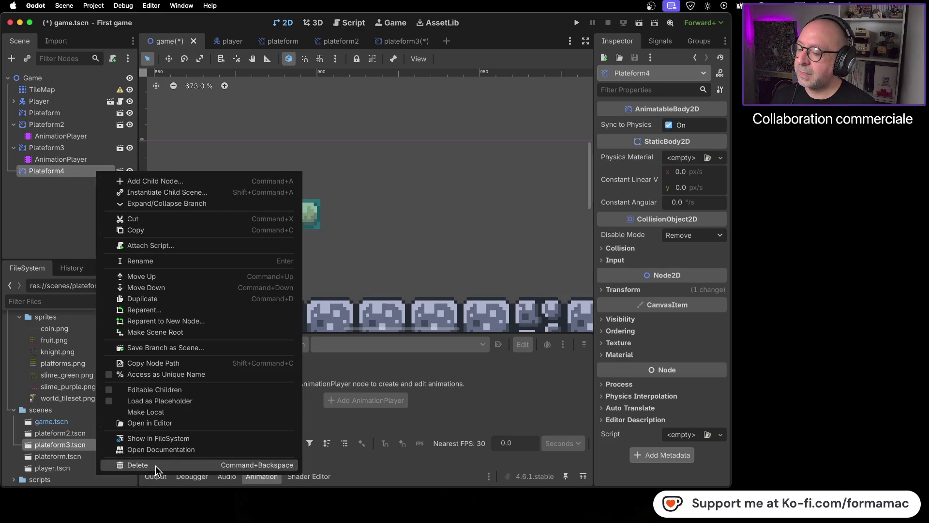
pyautogui.click(138, 465)
pyautogui.click(475, 275)
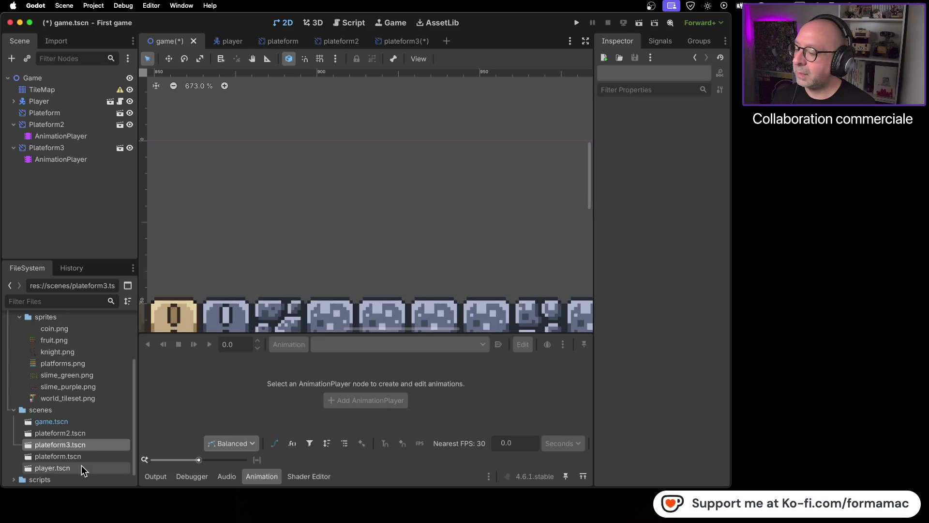
# Step: Save the plateform3 scene and return to the game scene
pyautogui.doubleClick(98, 443)
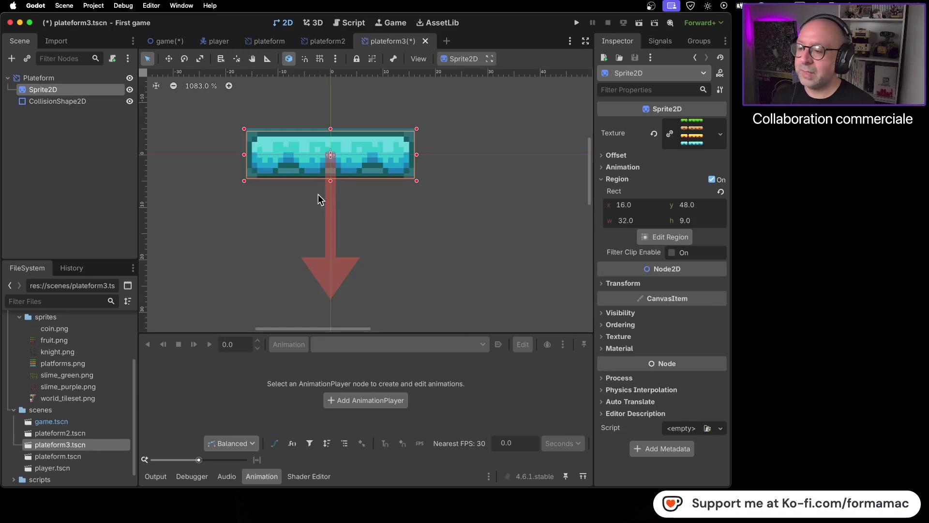
pyautogui.press('super+s')
pyautogui.click(165, 41)
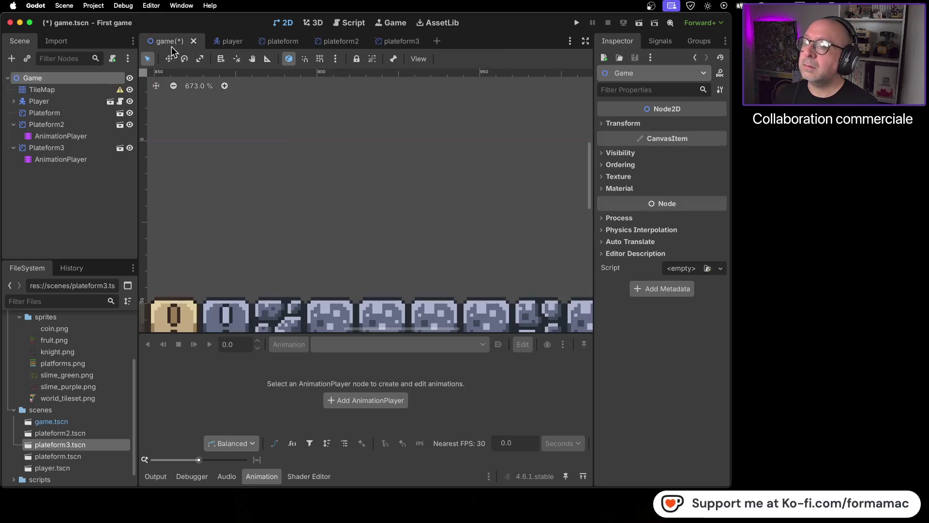
# Step: Place a new plateform3 instance in the game level
pyautogui.moveTo(60, 444); pyautogui.dragTo(296, 198)
pyautogui.scroll(-6, 344, 225)
pyautogui.scroll(-3, 350, 231)
pyautogui.hscroll(10, 437, 217)
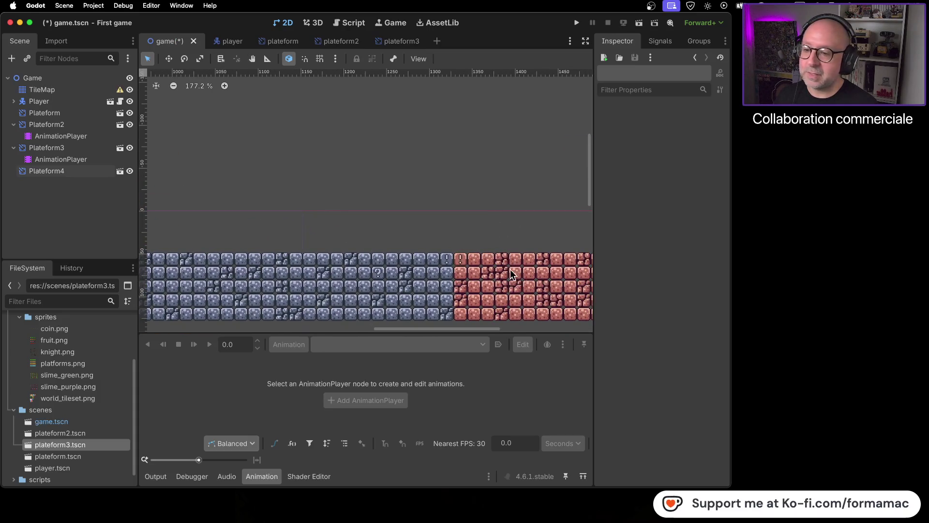
pyautogui.hscroll(-10, 275, 206)
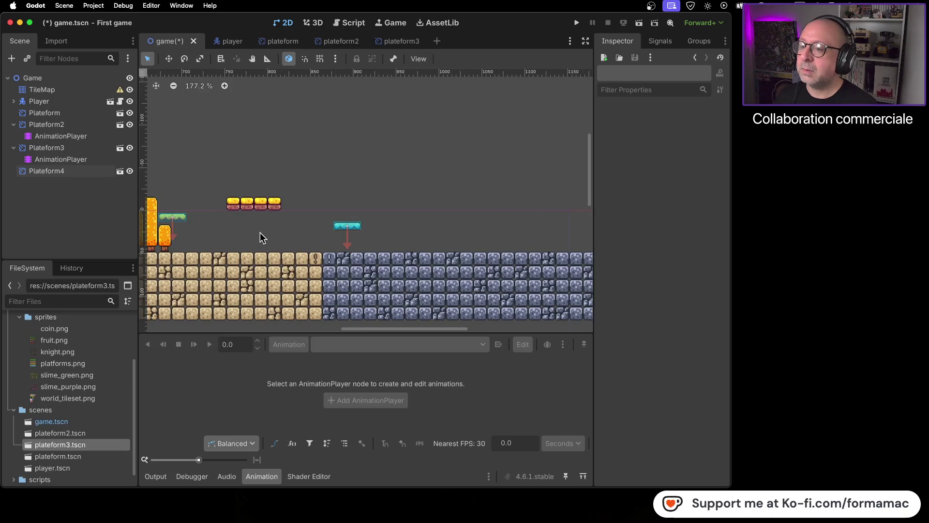
# Step: Pan past the golden blocks to the level's far right end, then open plateform3.tscn's file options
pyautogui.moveTo(240, 233); pyautogui.dragTo(417, 223)
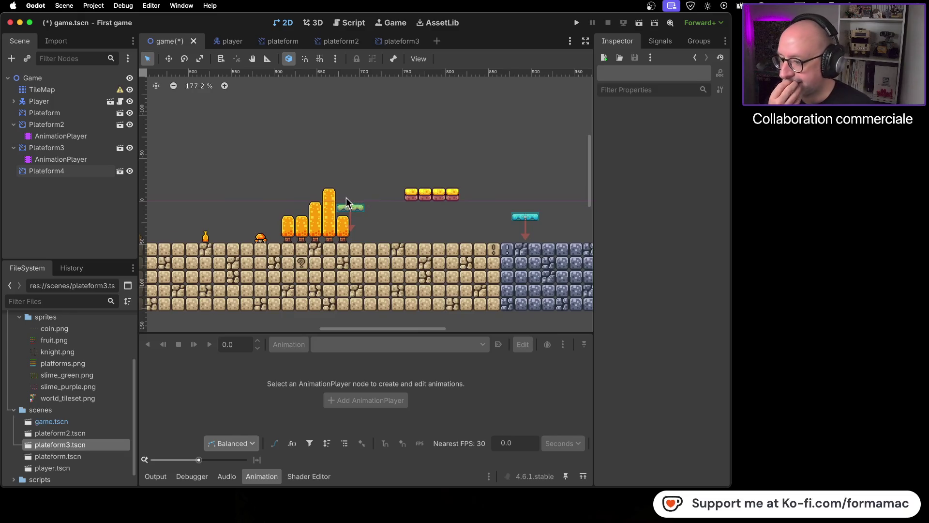
pyautogui.hscroll(-15, 315, 198)
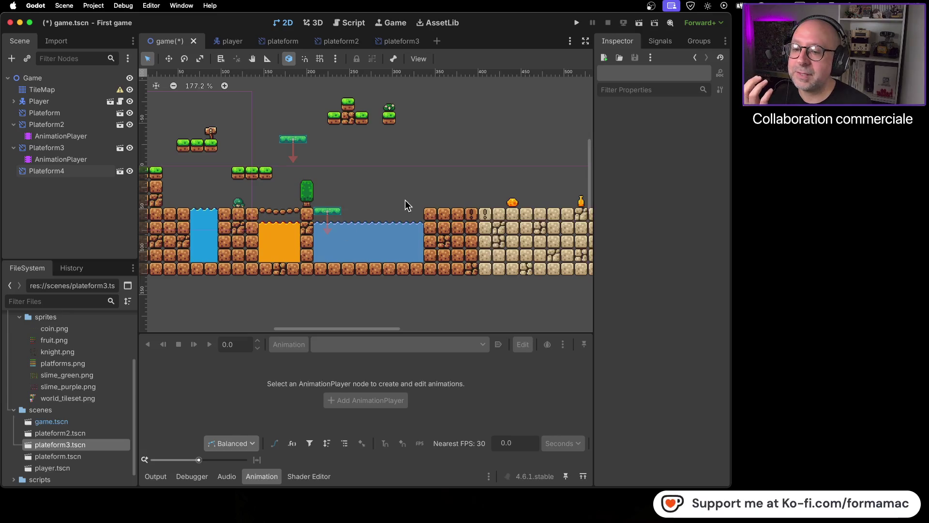
pyautogui.hscroll(8, 488, 223)
pyautogui.hscroll(10, 488, 222)
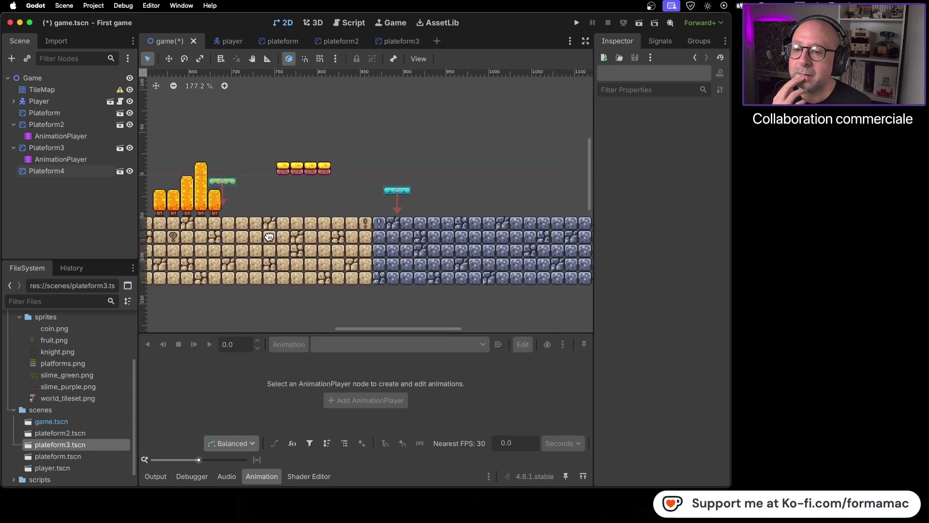
pyautogui.hscroll(10, 492, 235)
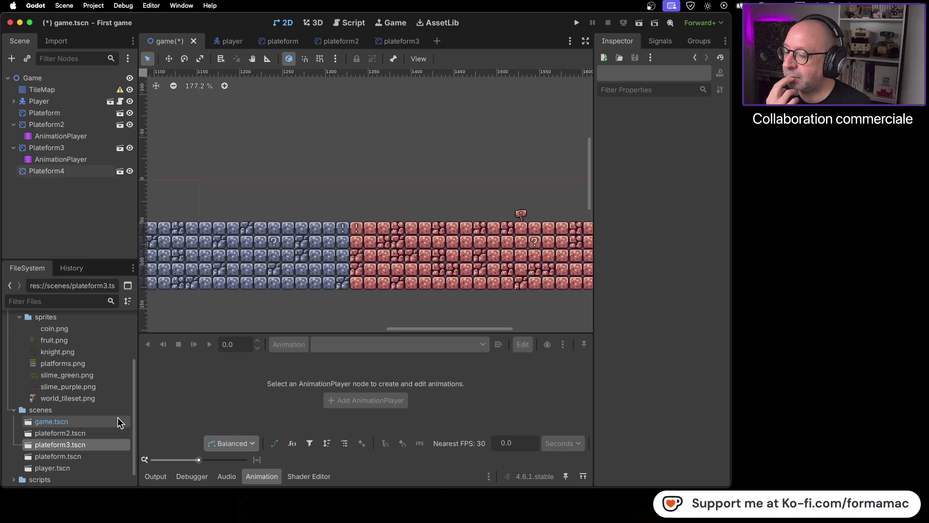
pyautogui.rightClick(59, 446)
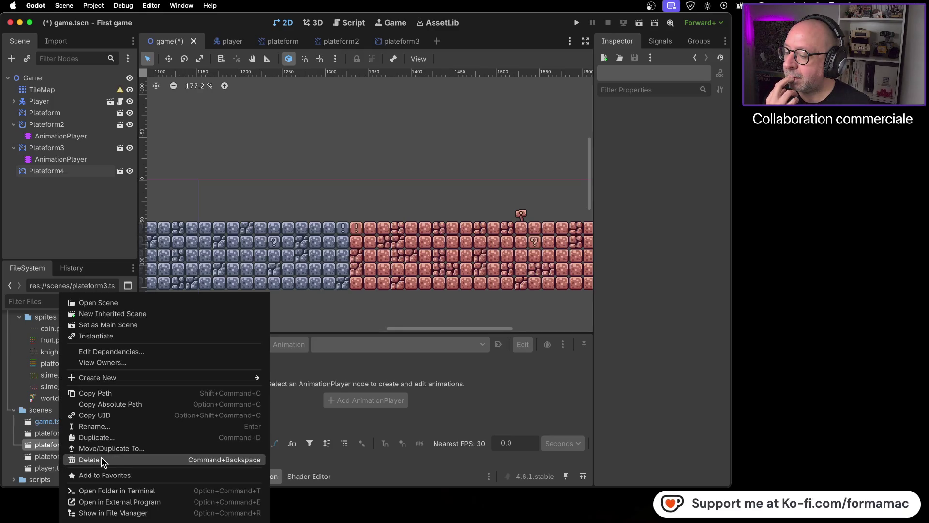
# Step: Duplicate plateform3.tscn as plateform4.tscn and open the copy
pyautogui.click(105, 435)
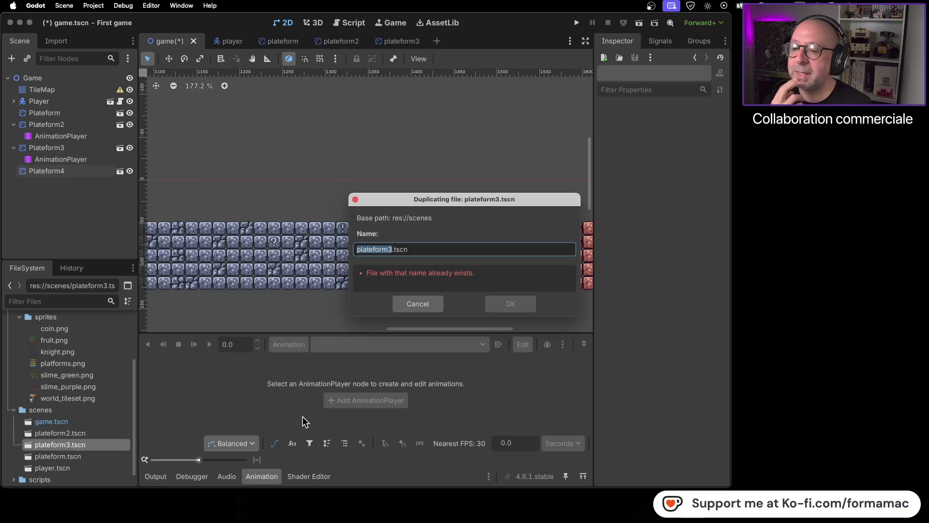
pyautogui.press('Right')
pyautogui.write('4')
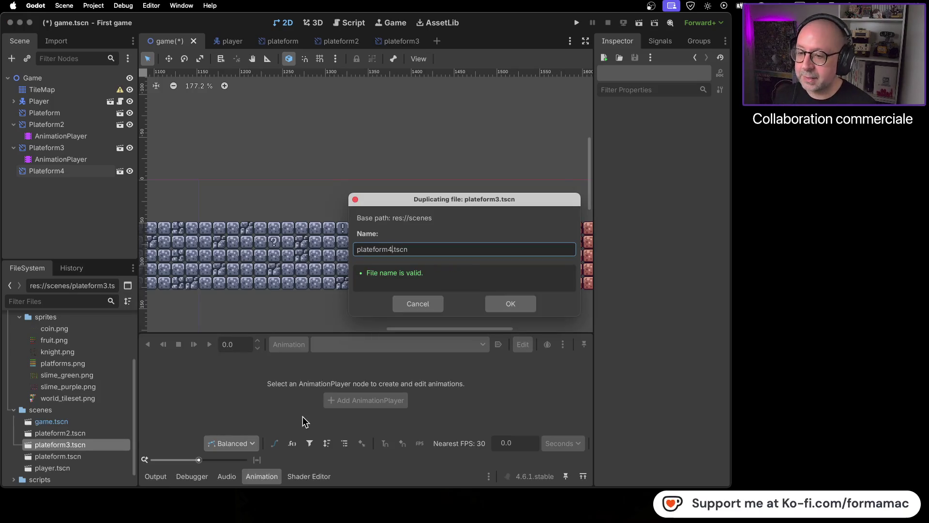
pyautogui.press('Return')
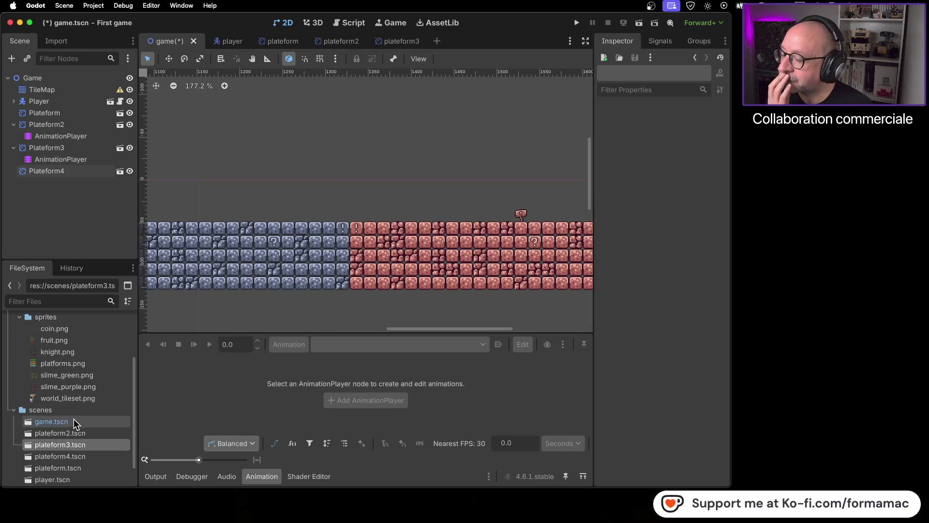
pyautogui.doubleClick(98, 452)
# Step: Select the platform's Sprite2D and open its texture Region Editor
pyautogui.scroll(5, 255, 158)
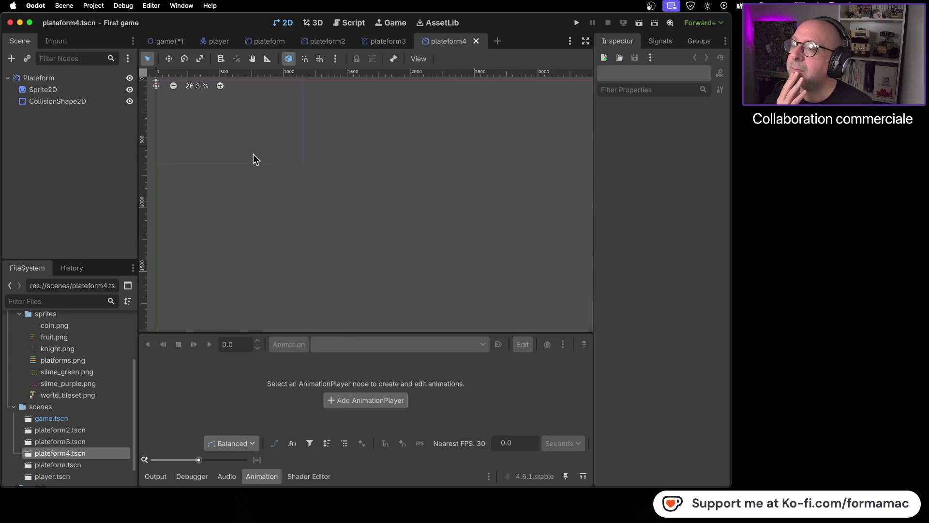
pyautogui.scroll(8, 390, 249)
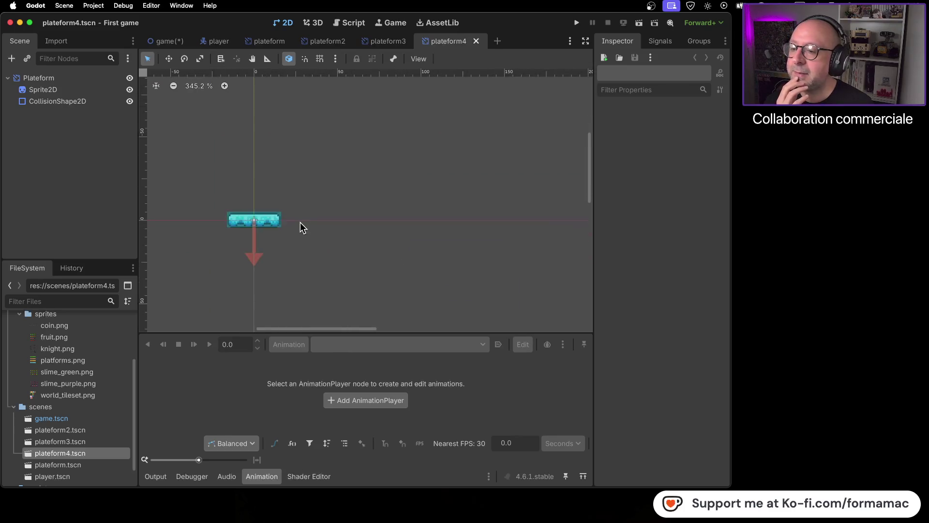
pyautogui.scroll(1, 460, 256)
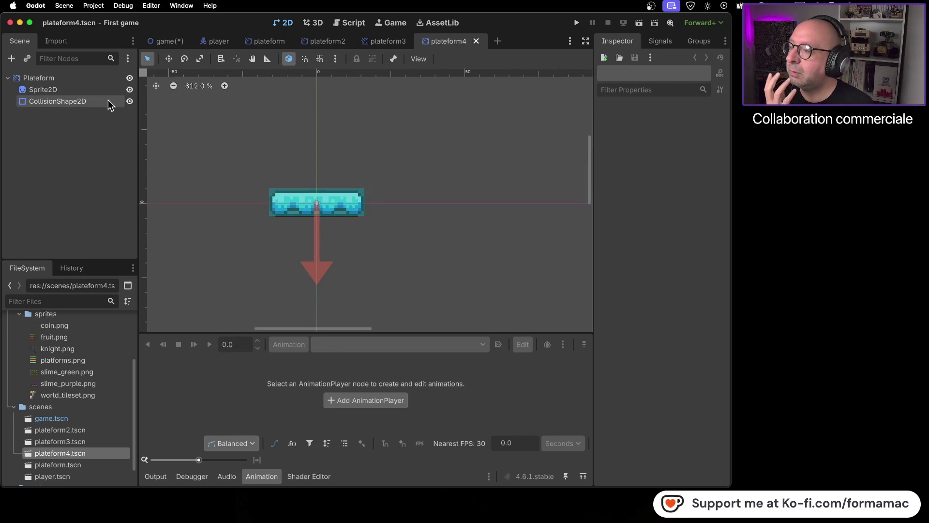
pyautogui.click(89, 80)
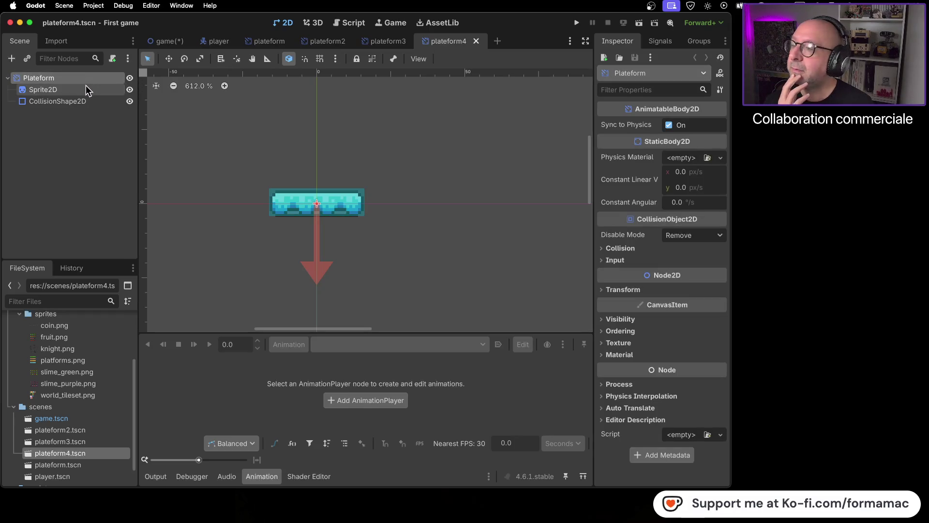
pyautogui.click(85, 87)
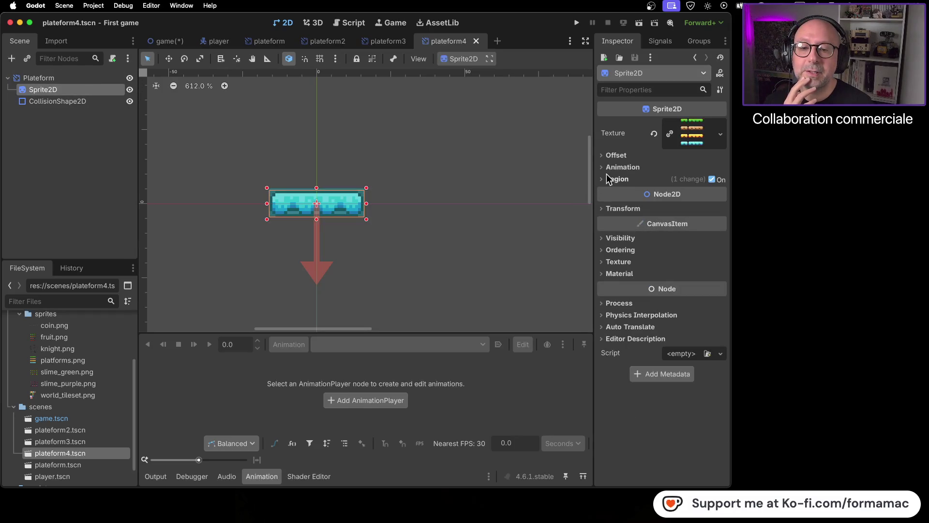
pyautogui.click(602, 178)
pyautogui.click(664, 241)
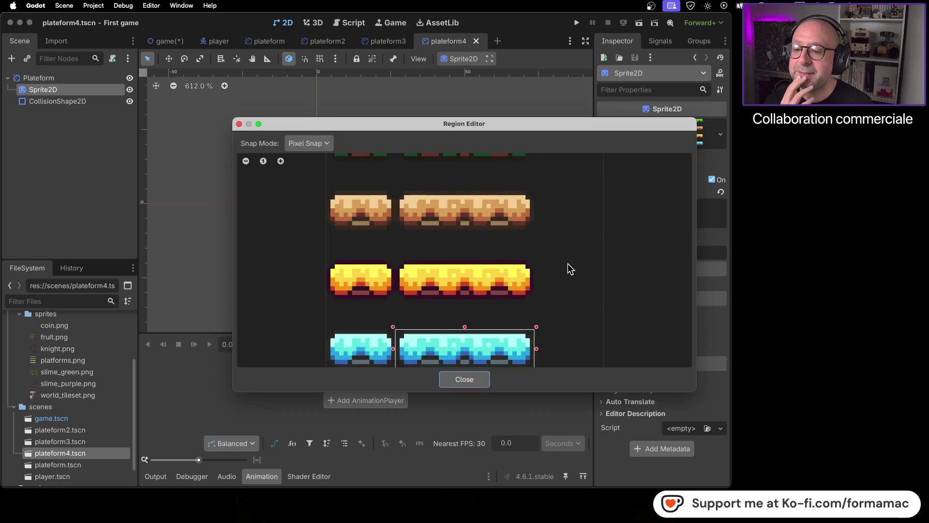
# Step: Box the right tan platform as the region and raise its bottom edge to trim it
pyautogui.scroll(-2, 567, 271)
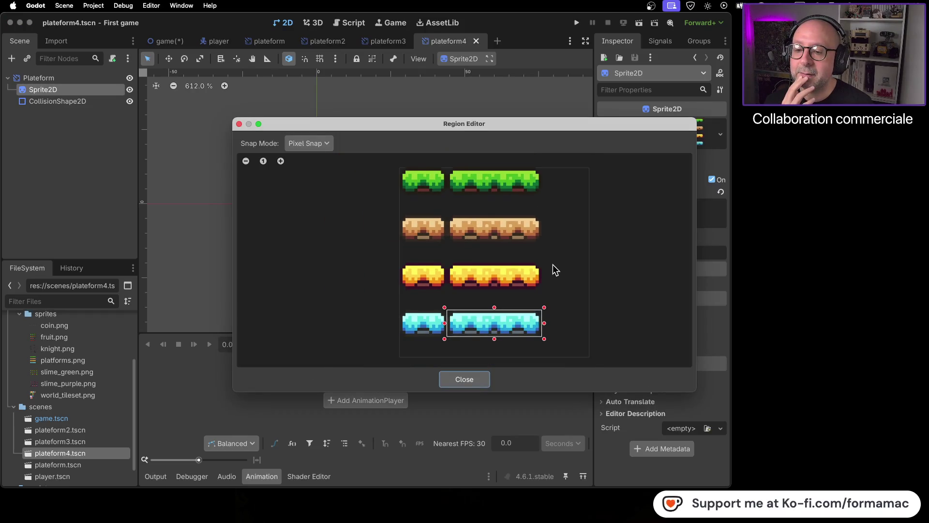
pyautogui.scroll(3, 449, 222)
pyautogui.moveTo(447, 210)
pyautogui.mouseDown()
pyautogui.moveTo(510, 271)
pyautogui.moveTo(693, 287)
pyautogui.mouseUp()
pyautogui.hscroll(5, 611, 322)
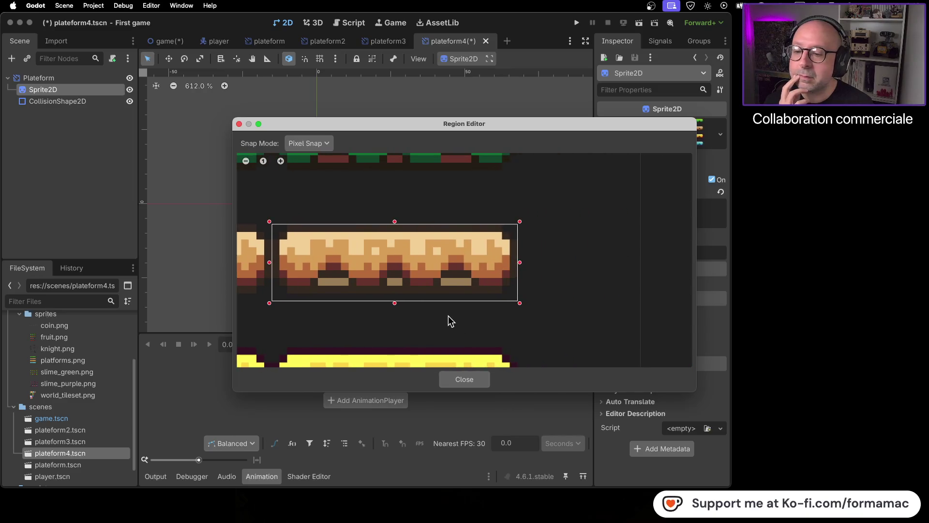
pyautogui.scroll(2, 447, 316)
pyautogui.hscroll(-3, 445, 313)
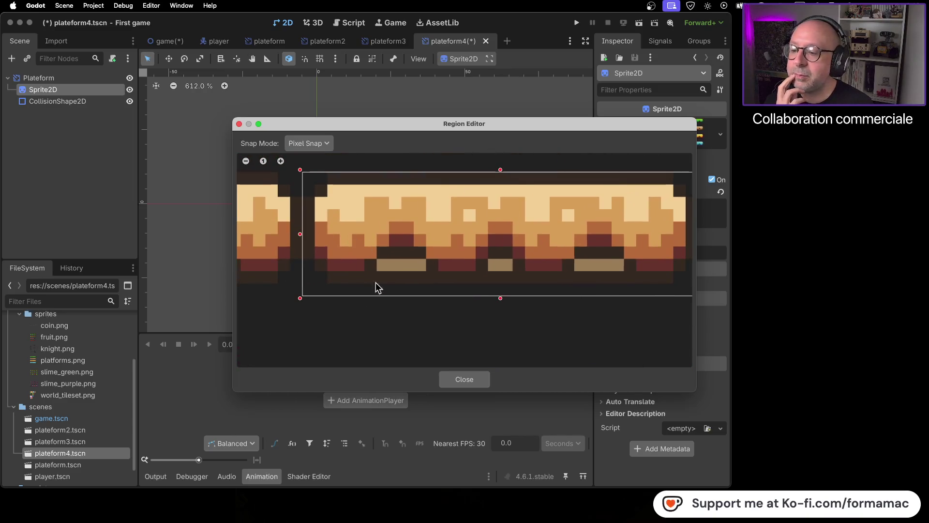
pyautogui.hscroll(-3, 482, 313)
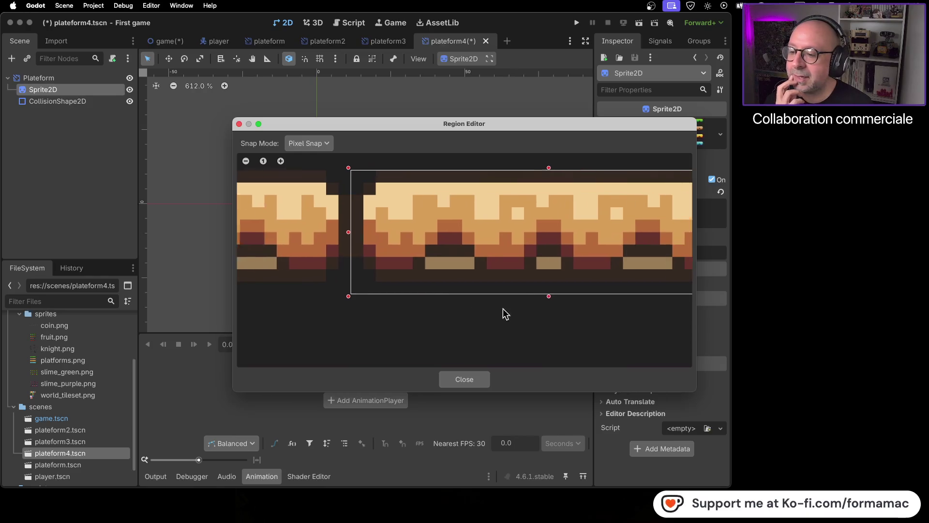
pyautogui.scroll(4, 395, 298)
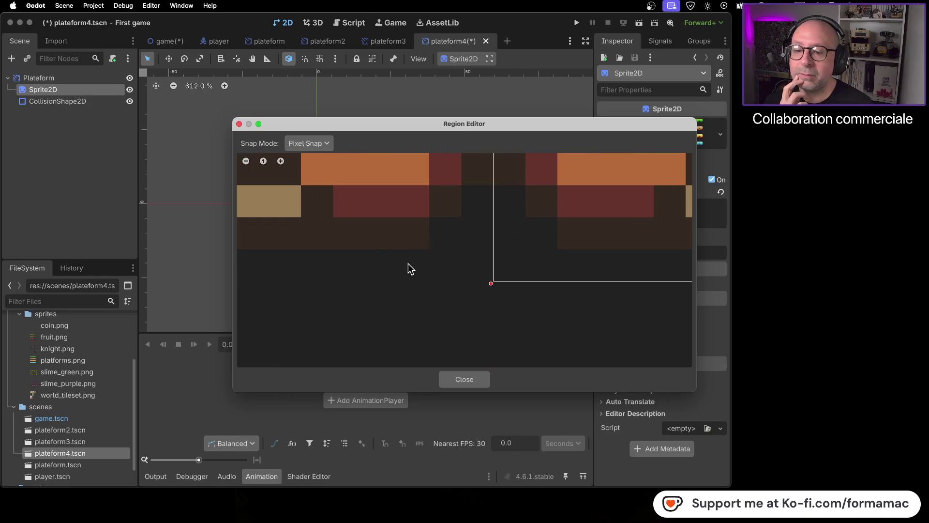
pyautogui.scroll(-5, 415, 281)
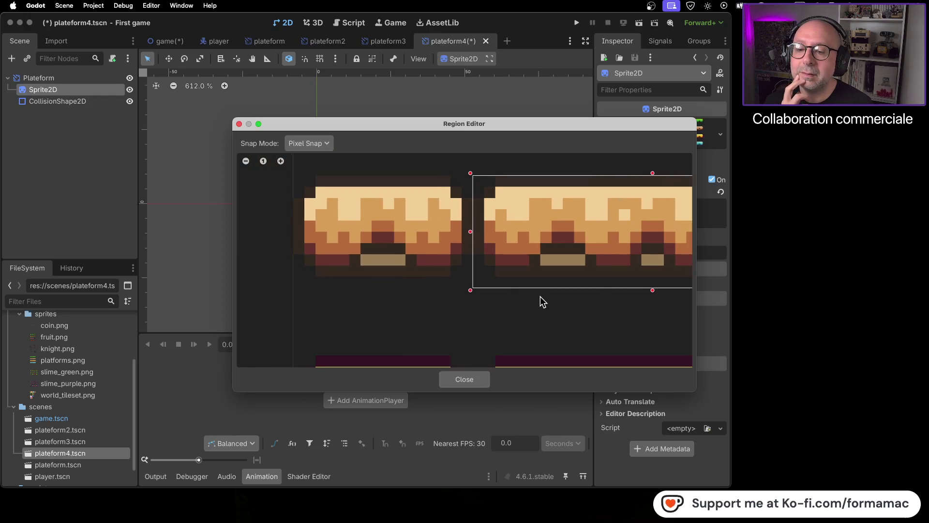
pyautogui.hscroll(3, 538, 299)
pyautogui.moveTo(494, 294); pyautogui.dragTo(494, 282)
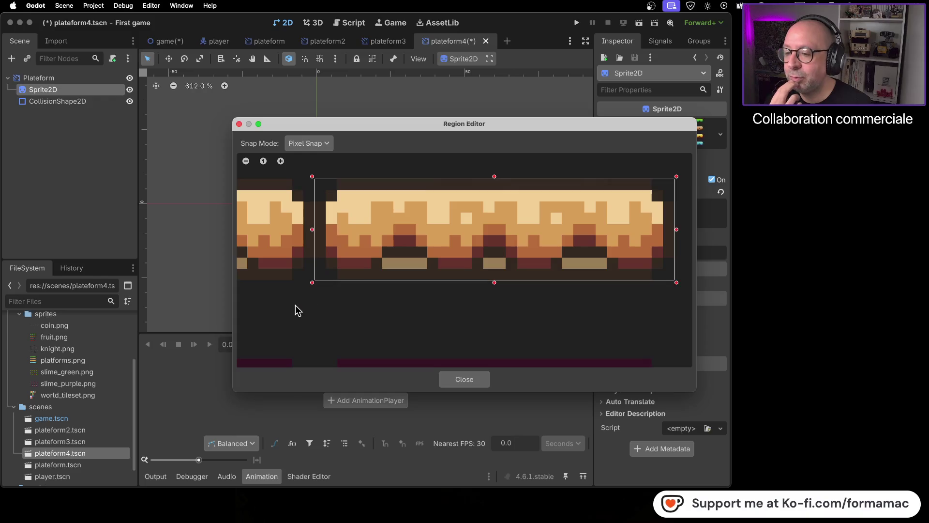
# Step: Check the tan platform region and close the Region Editor
pyautogui.hscroll(-3, 586, 300)
pyautogui.scroll(2, 411, 248)
pyautogui.scroll(2, 411, 247)
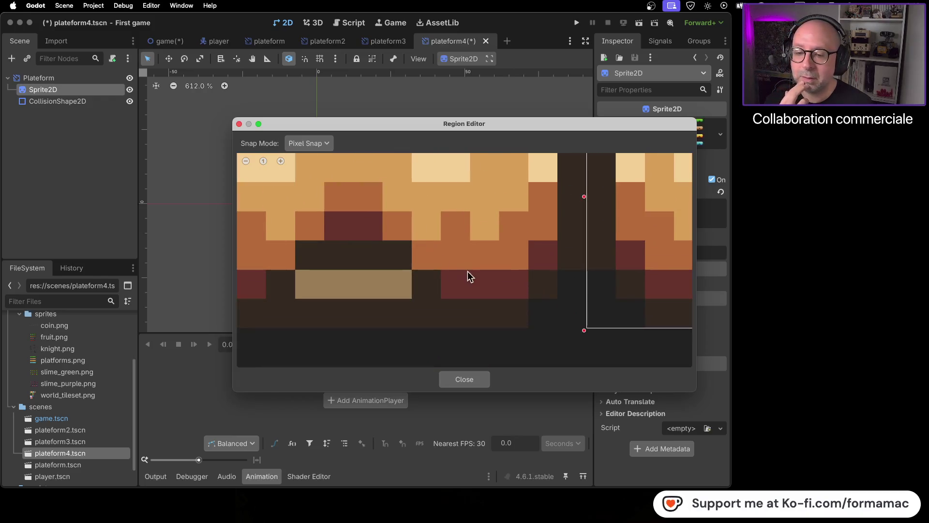
pyautogui.scroll(-3, 469, 274)
pyautogui.scroll(3, 507, 227)
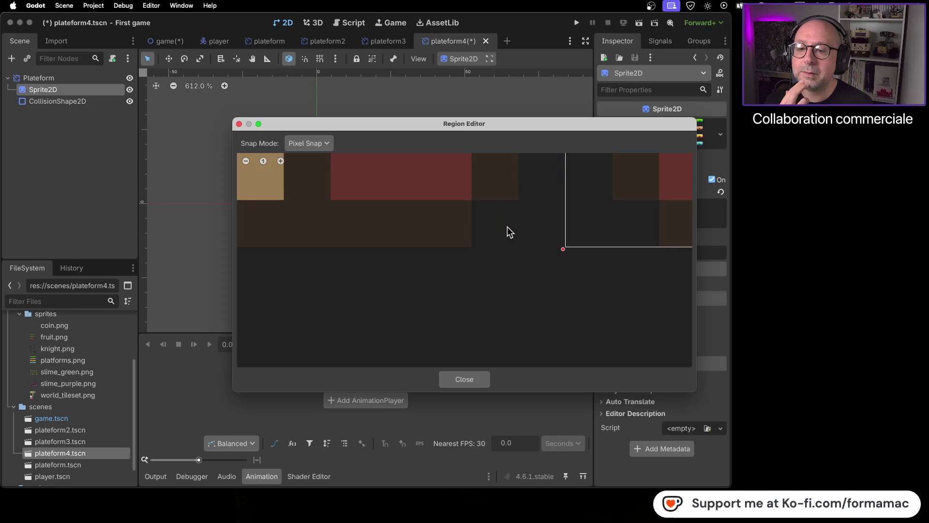
pyautogui.scroll(-2, 448, 286)
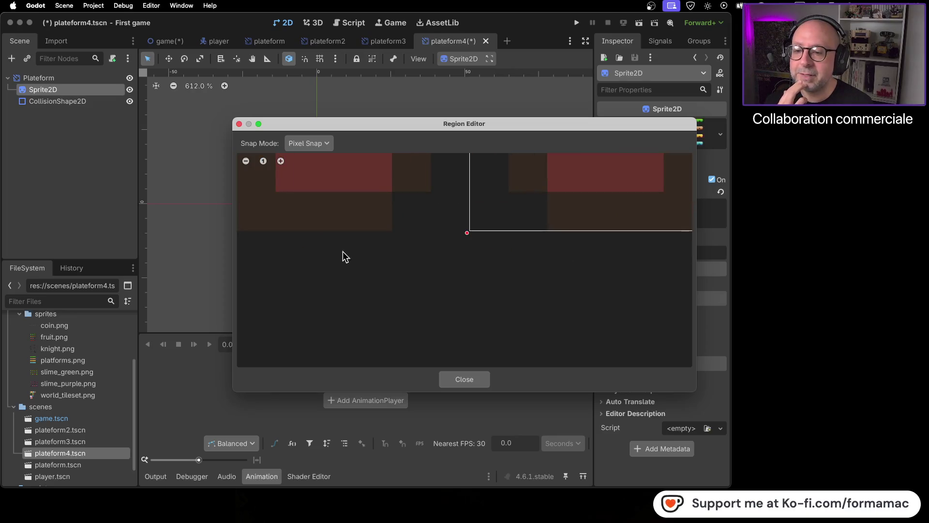
pyautogui.scroll(5, 434, 281)
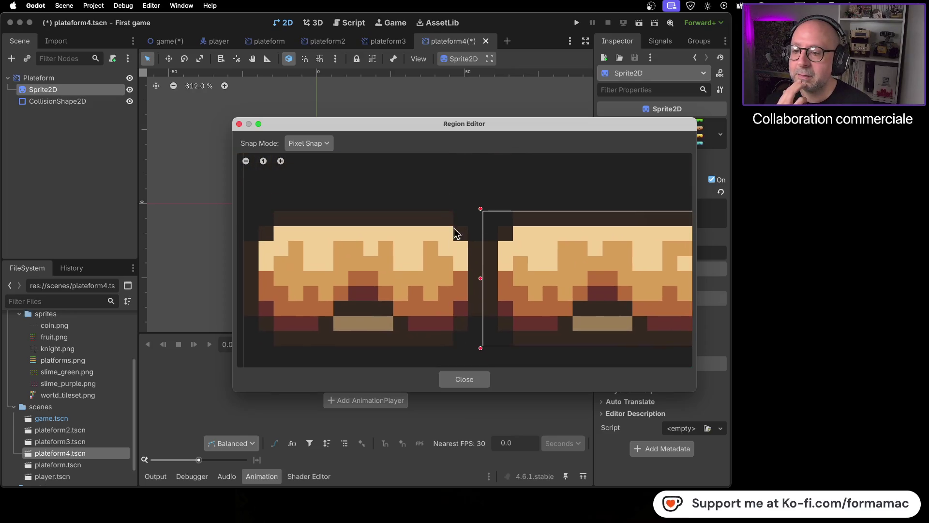
pyautogui.scroll(-5, 562, 279)
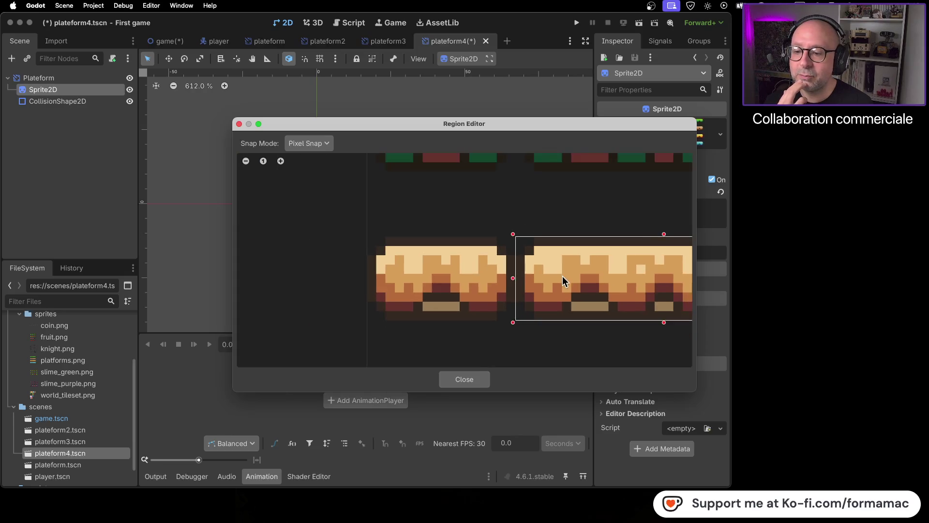
pyautogui.click(458, 381)
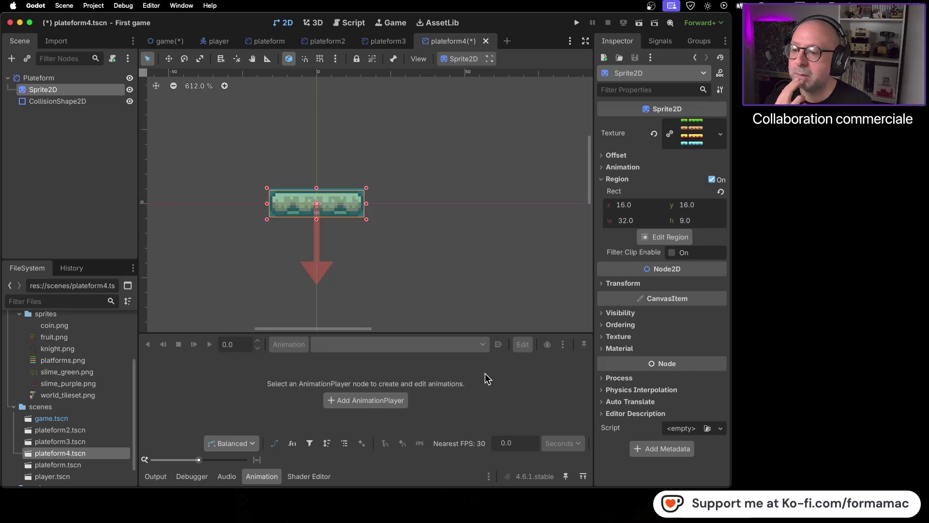
# Step: Save plateform4, drop a plateform4 instance into the game level, and save the game scene
pyautogui.press('super+s')
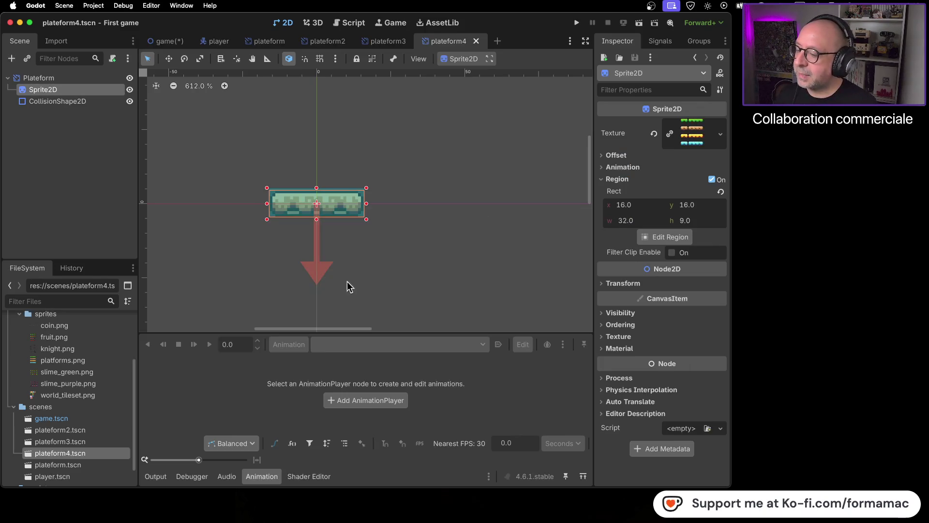
pyautogui.click(164, 43)
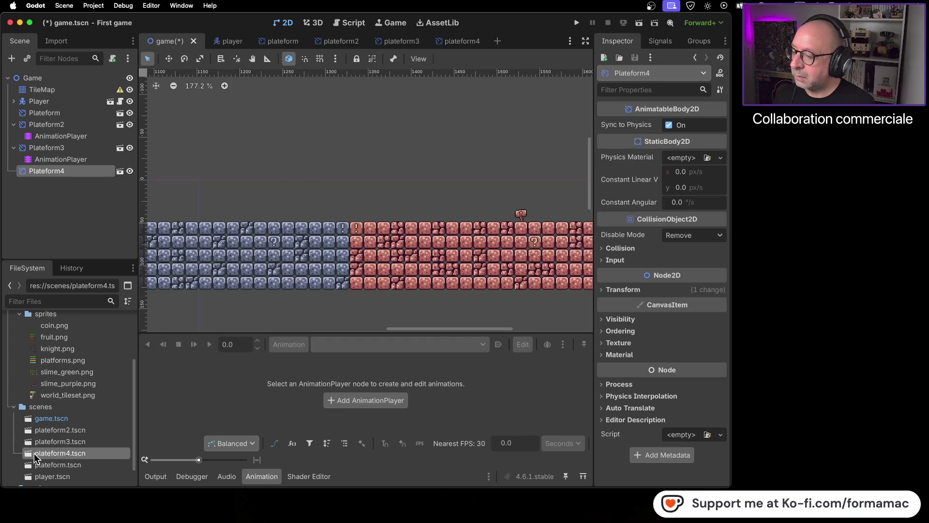
pyautogui.moveTo(29, 457)
pyautogui.mouseDown()
pyautogui.moveTo(338, 207)
pyautogui.moveTo(375, 196)
pyautogui.mouseUp()
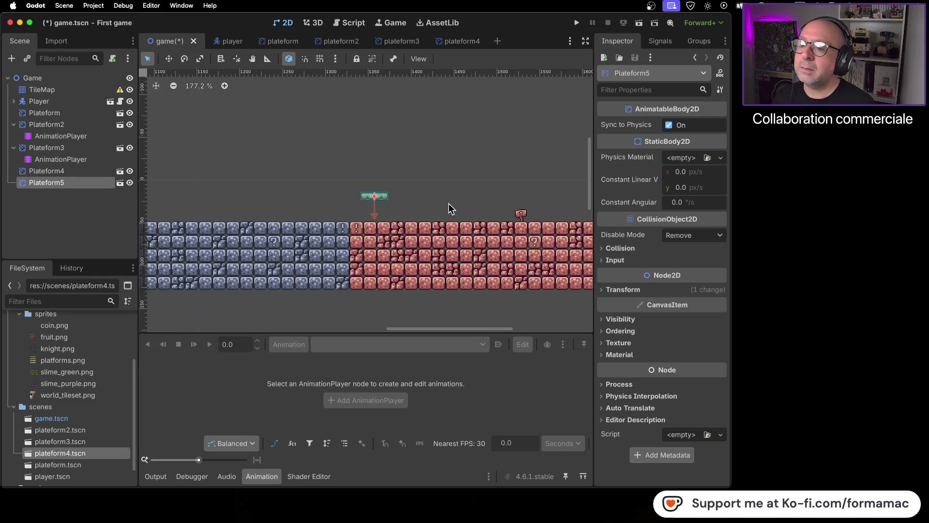
pyautogui.click(388, 191)
pyautogui.scroll(7, 396, 199)
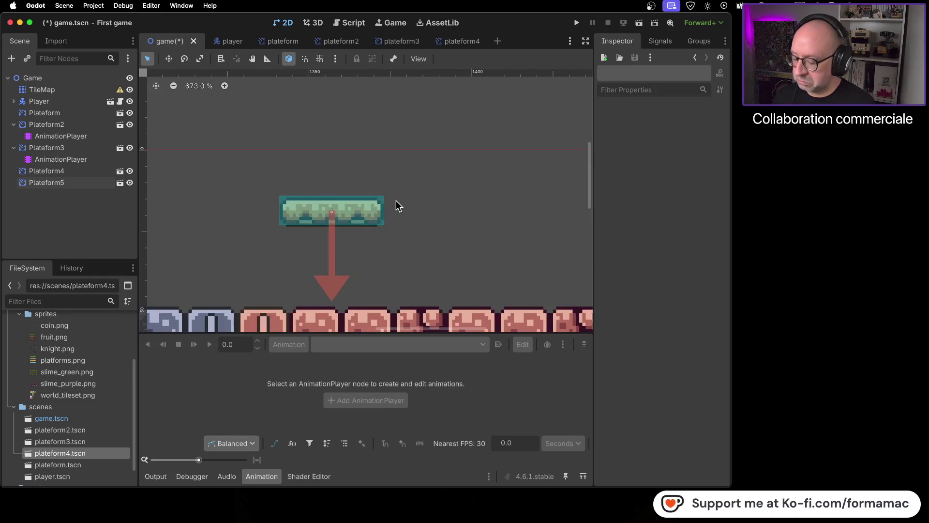
pyautogui.hotkey('ctrl', 's')
# Step: Move Plateform5 around the level and shift Plateform3 toward the ground
pyautogui.scroll(-7, 275, 231)
pyautogui.hscroll(-15, 265, 227)
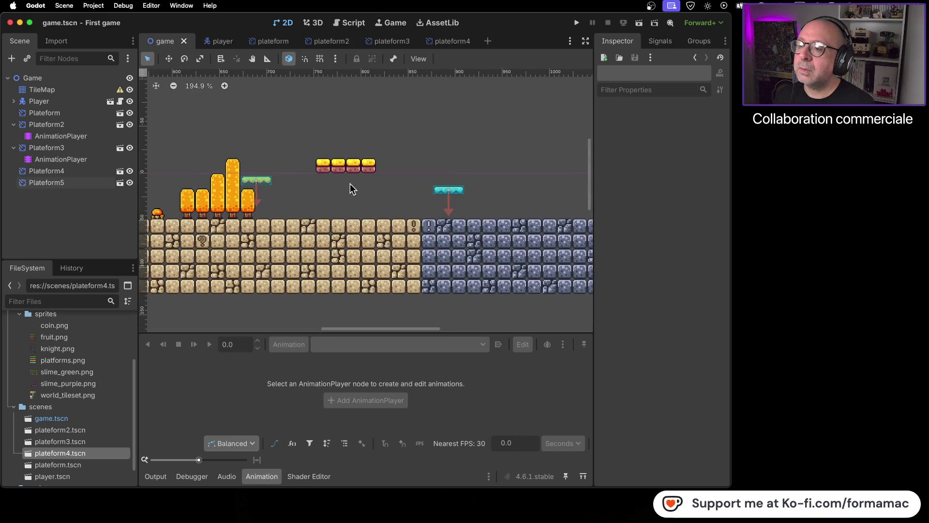
pyautogui.hscroll(10, 352, 189)
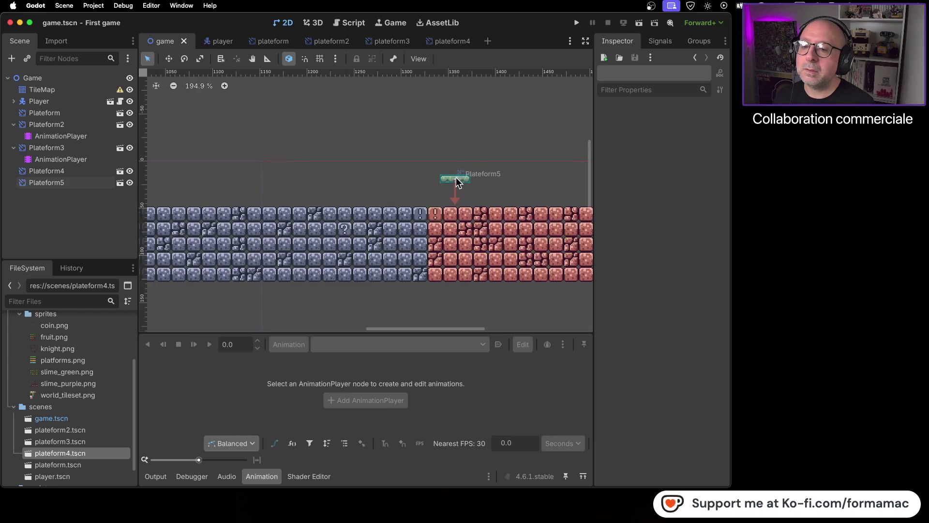
pyautogui.moveTo(461, 184); pyautogui.dragTo(182, 165)
pyautogui.hscroll(-8, 465, 175)
pyautogui.moveTo(491, 167)
pyautogui.mouseDown()
pyautogui.moveTo(170, 174)
pyautogui.moveTo(190, 175)
pyautogui.moveTo(178, 172)
pyautogui.mouseUp()
pyautogui.scroll(3, 178, 172)
pyautogui.hscroll(-2, 178, 172)
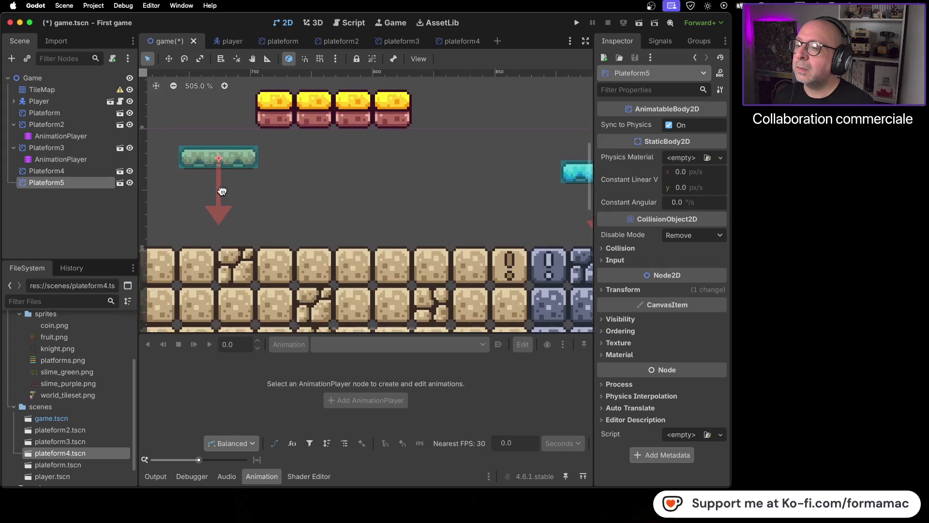
pyautogui.scroll(2, 353, 224)
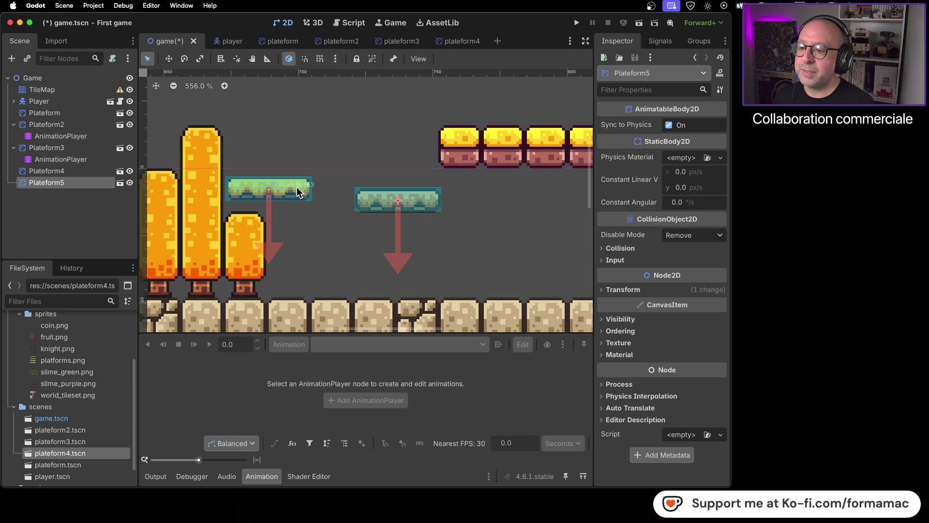
pyautogui.moveTo(297, 193); pyautogui.dragTo(547, 243)
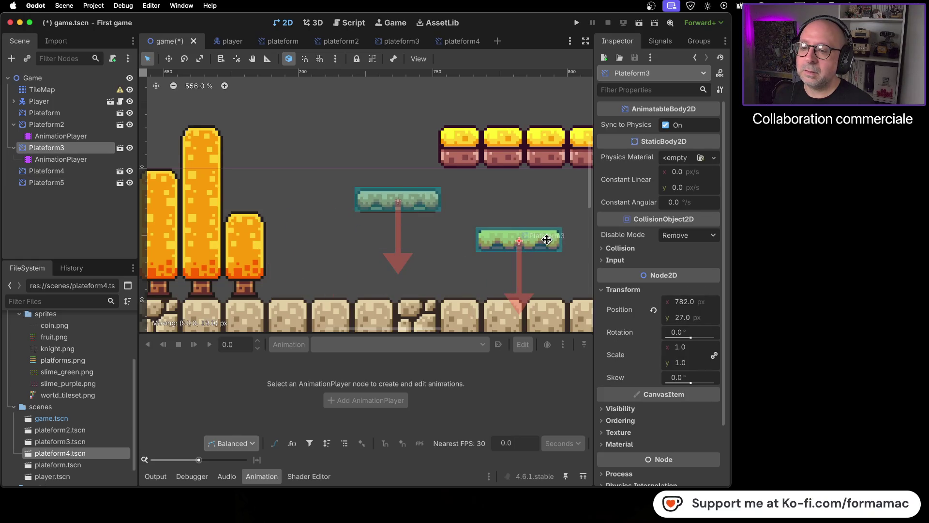
pyautogui.moveTo(402, 192); pyautogui.dragTo(335, 176)
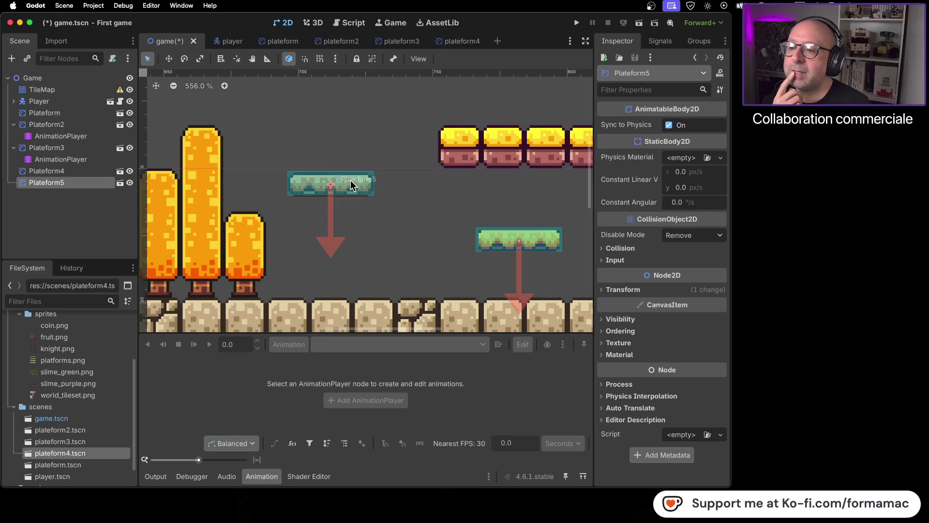
pyautogui.moveTo(351, 186); pyautogui.dragTo(408, 204)
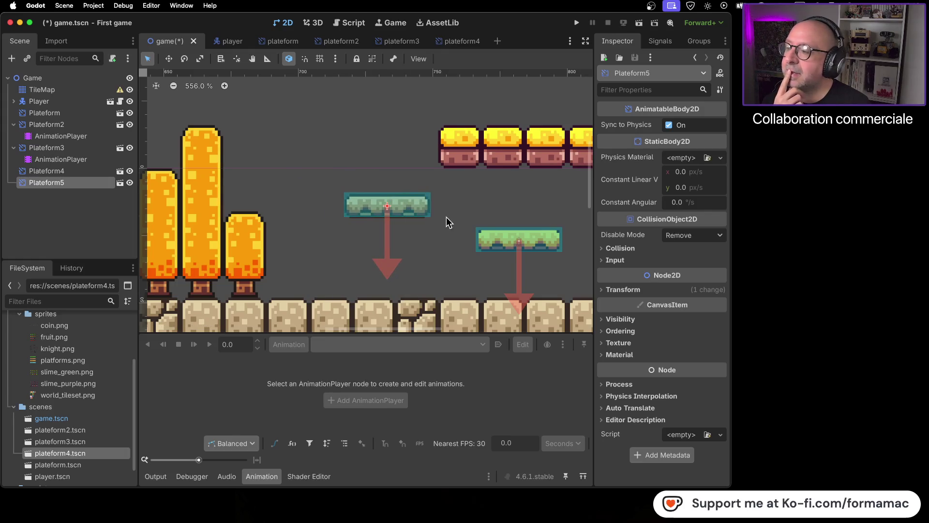
# Step: Delete the Plateform5 node from the game level
pyautogui.scroll(-5, 445, 217)
pyautogui.moveTo(469, 216); pyautogui.dragTo(325, 234)
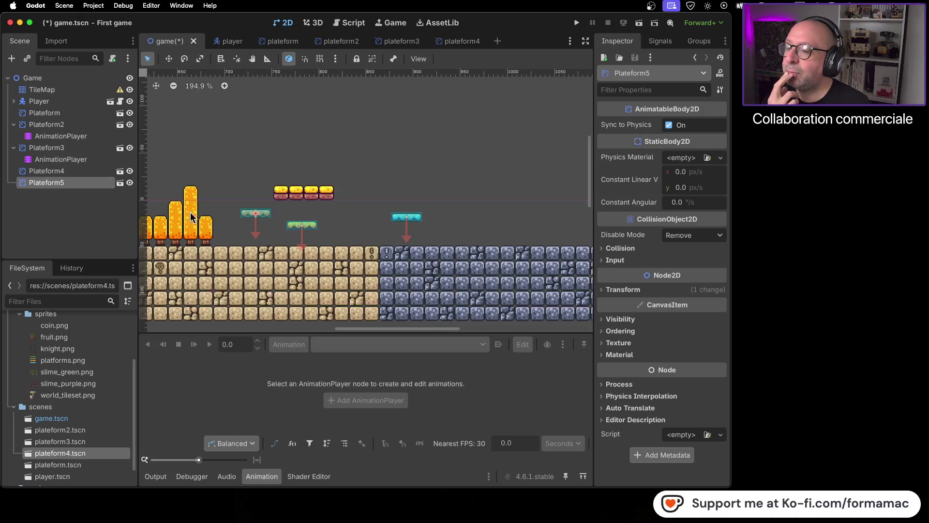
pyautogui.rightClick(79, 180)
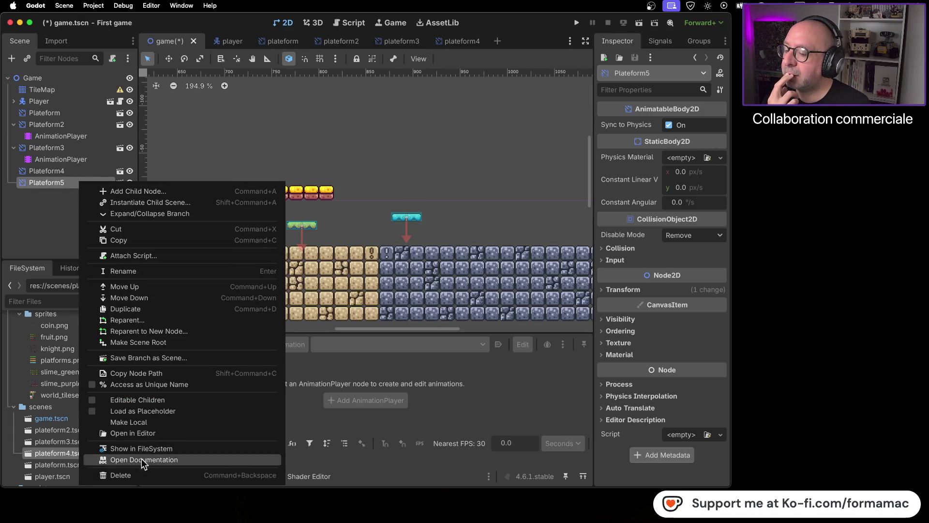
pyautogui.click(142, 474)
pyautogui.click(481, 265)
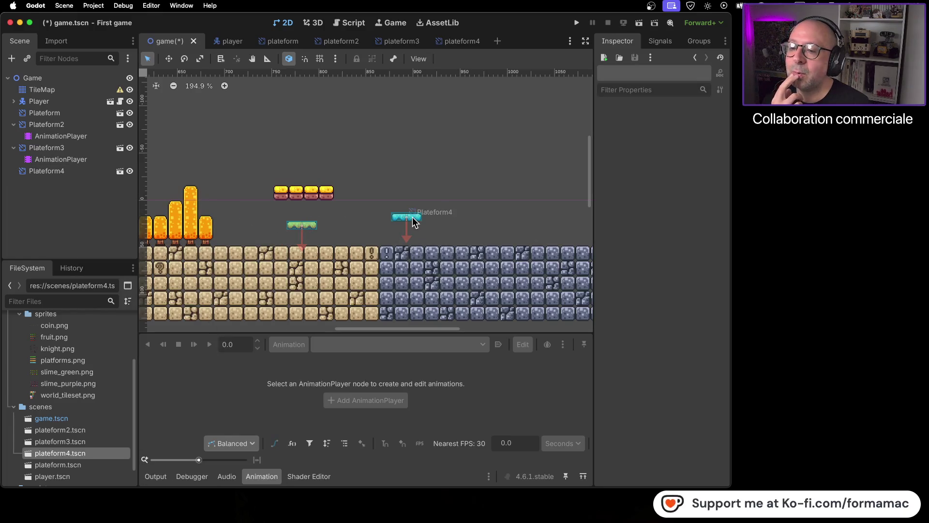
# Step: Raise Plateform3 to about (718, 6), just left of and below the golden blocks
pyautogui.moveTo(305, 225); pyautogui.dragTo(228, 201)
pyautogui.scroll(5, 265, 223)
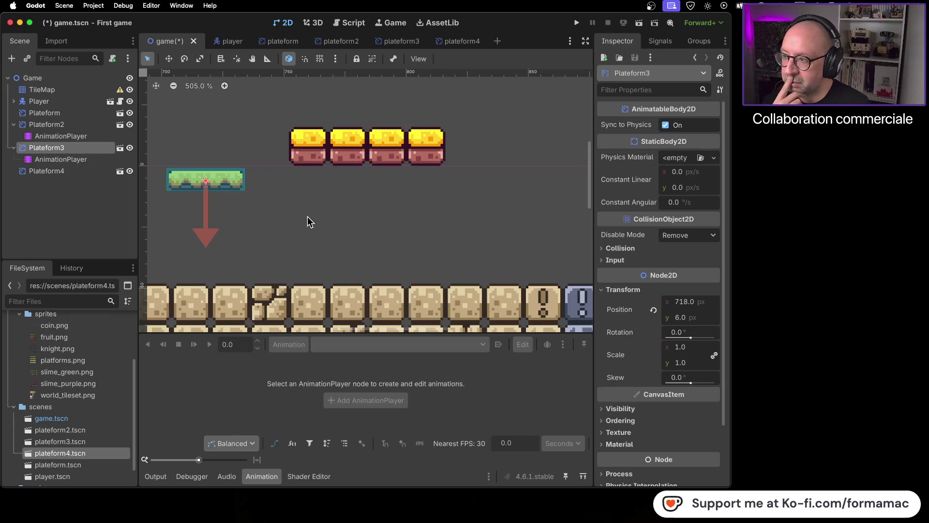
pyautogui.click(74, 90)
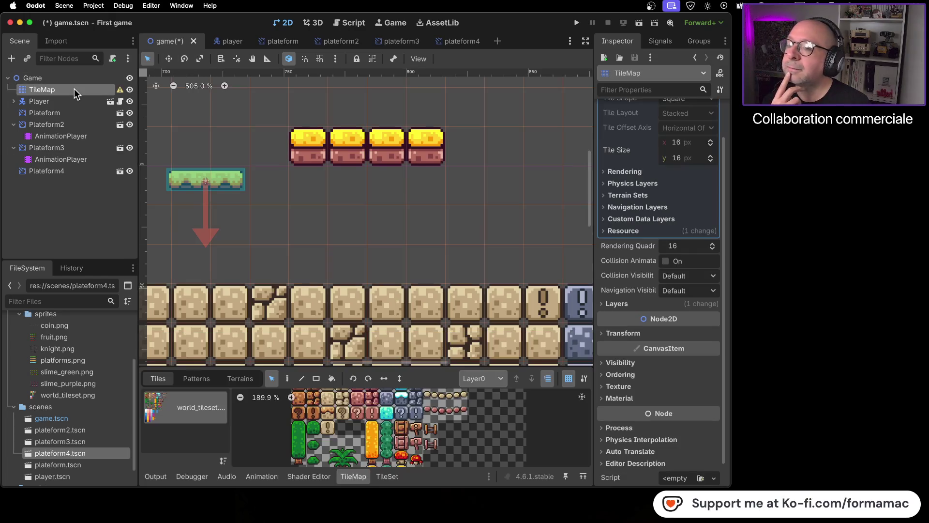
# Step: Switch the TileMap to tile painting and enlarge the tile panel
pyautogui.scroll(-2, 352, 427)
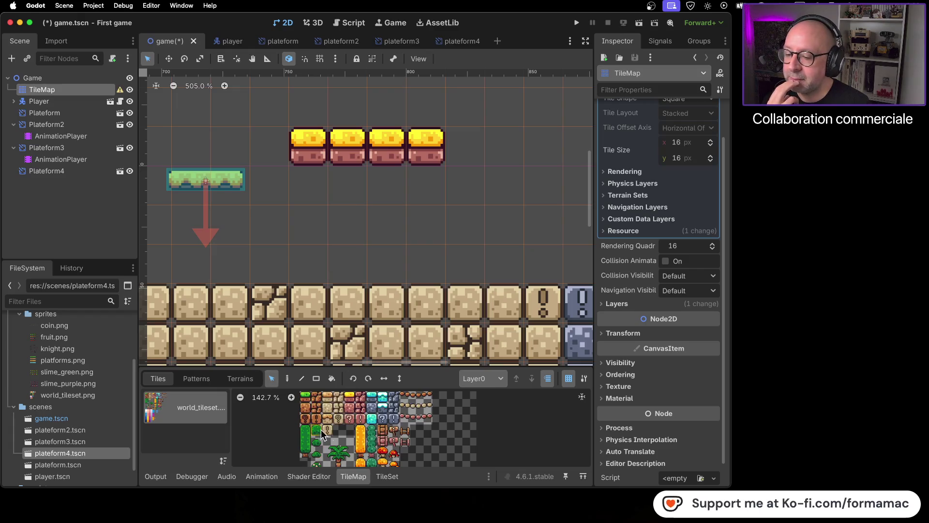
pyautogui.click(387, 476)
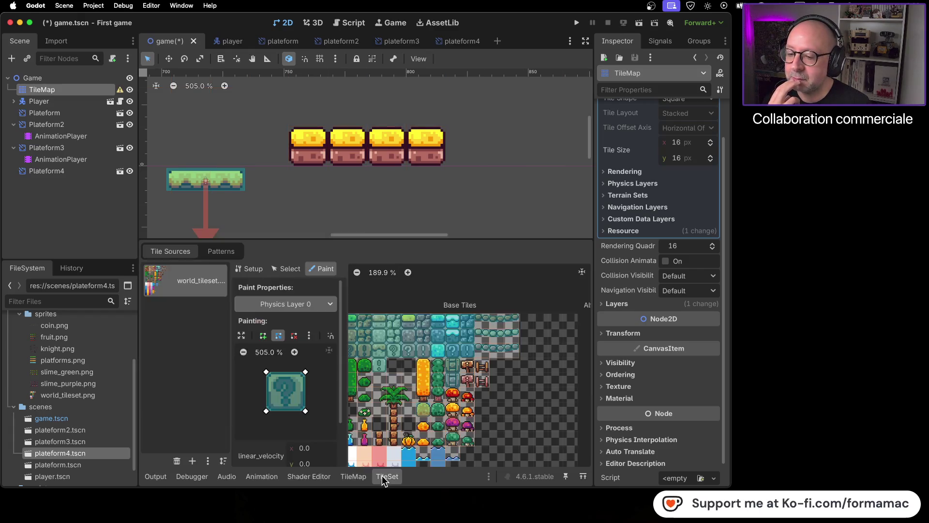
pyautogui.click(354, 476)
pyautogui.press('d')
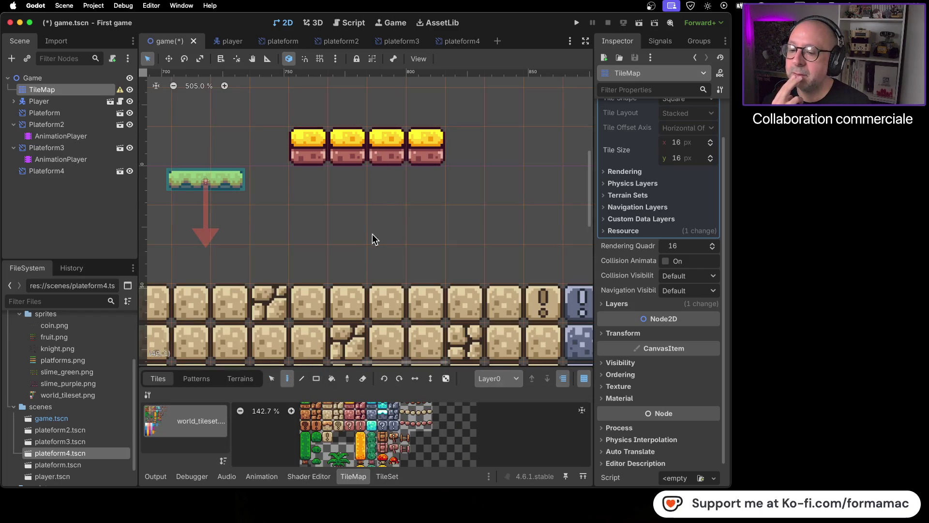
pyautogui.moveTo(390, 366)
pyautogui.mouseDown()
pyautogui.moveTo(375, 276)
pyautogui.moveTo(380, 294)
pyautogui.mouseUp()
# Step: Erase the four golden block tiles and paint four brown platform tiles in their place
pyautogui.rightClick(314, 159)
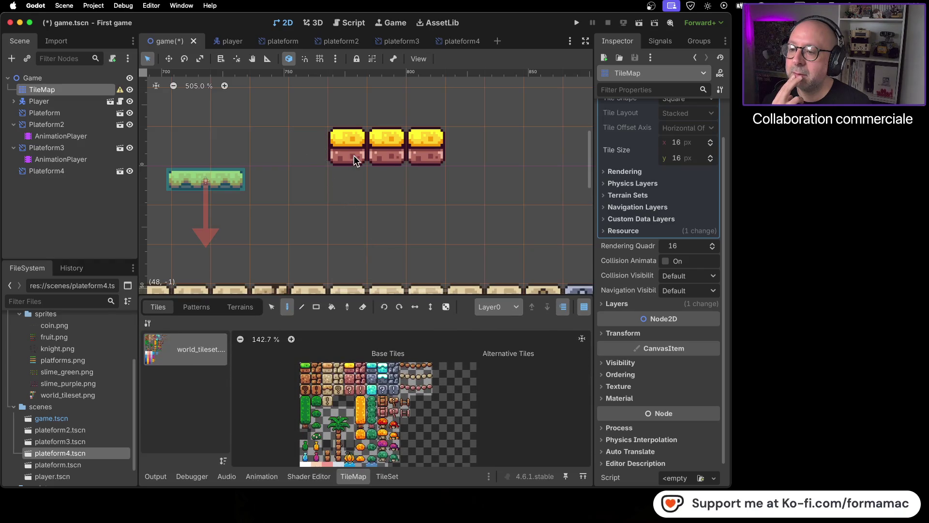
pyautogui.rightClick(359, 159)
pyautogui.rightClick(393, 159)
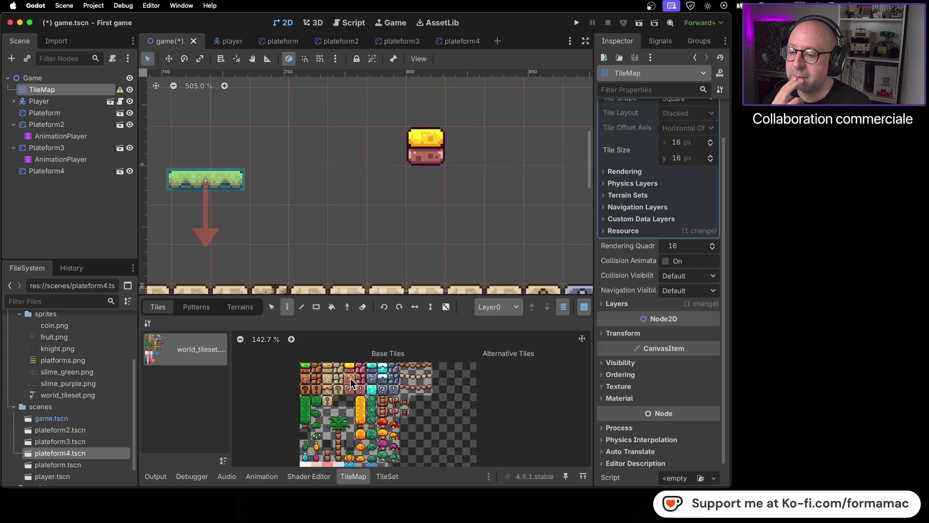
pyautogui.click(328, 368)
pyautogui.click(321, 159)
pyautogui.moveTo(345, 160); pyautogui.dragTo(387, 160)
pyautogui.rightClick(426, 155)
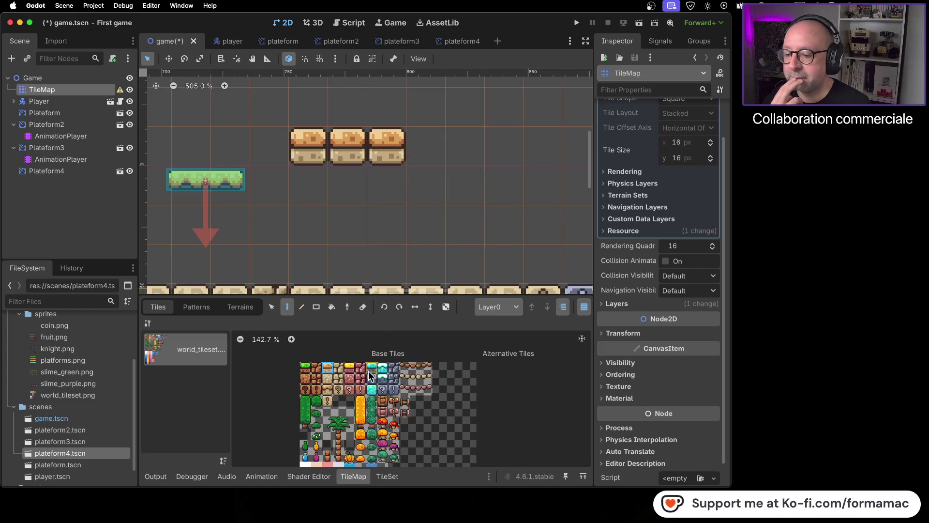
pyautogui.click(433, 148)
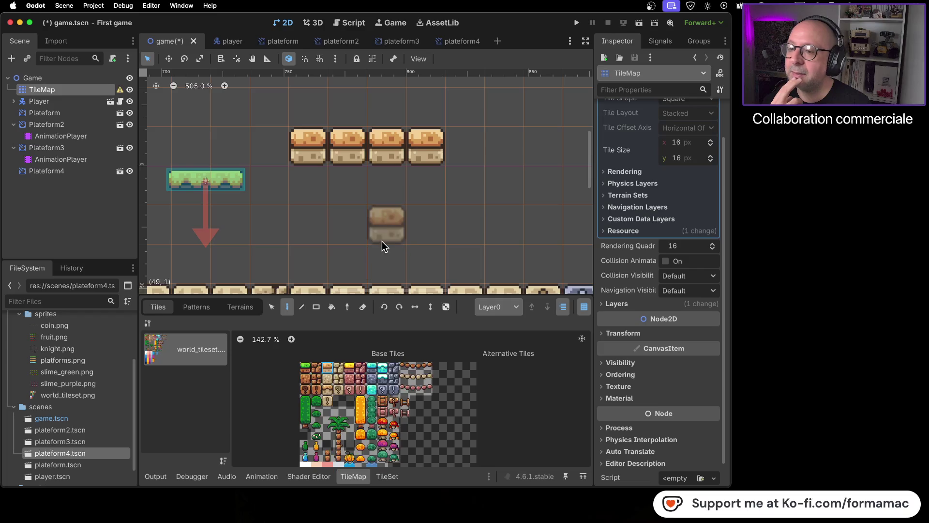
pyautogui.scroll(-2, 382, 241)
pyautogui.scroll(-4, 382, 242)
pyautogui.scroll(4, 380, 241)
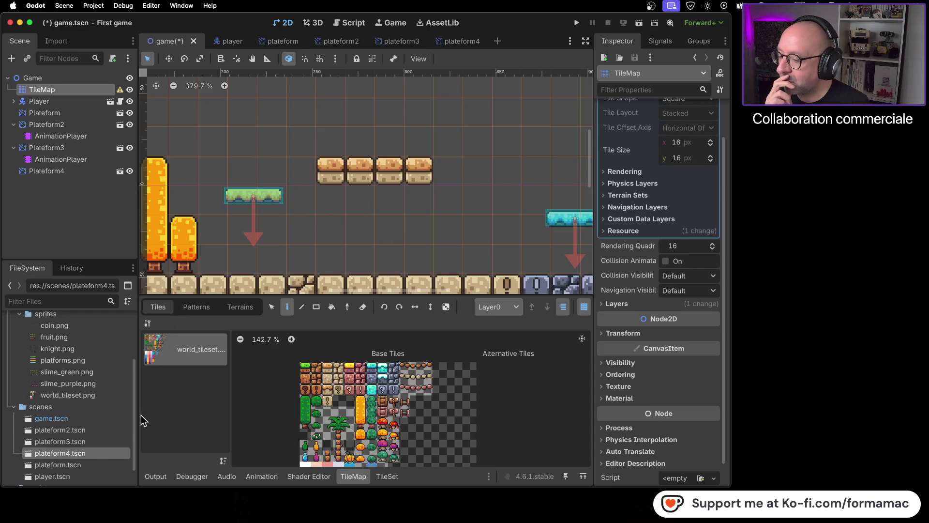
# Step: Open the plateform3, plateform4 and plateform2 scenes
pyautogui.doubleClick(99, 441)
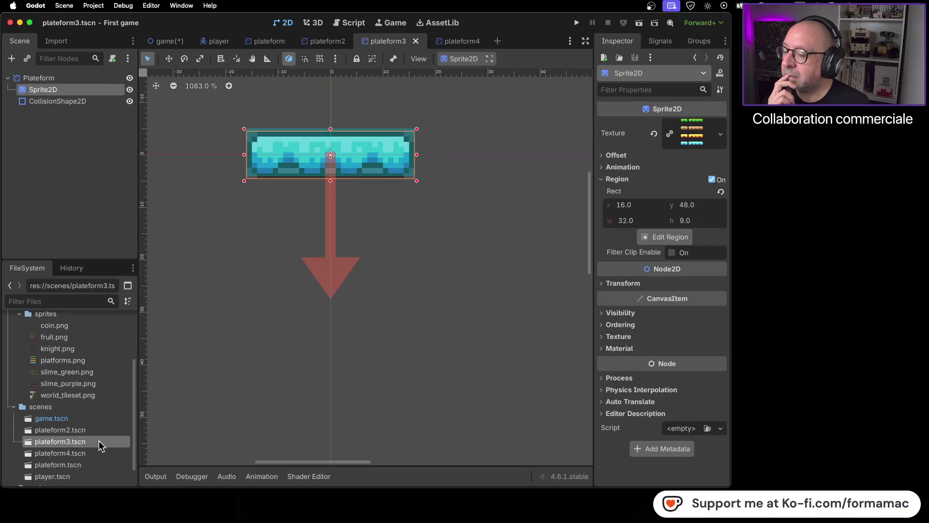
pyautogui.doubleClick(89, 452)
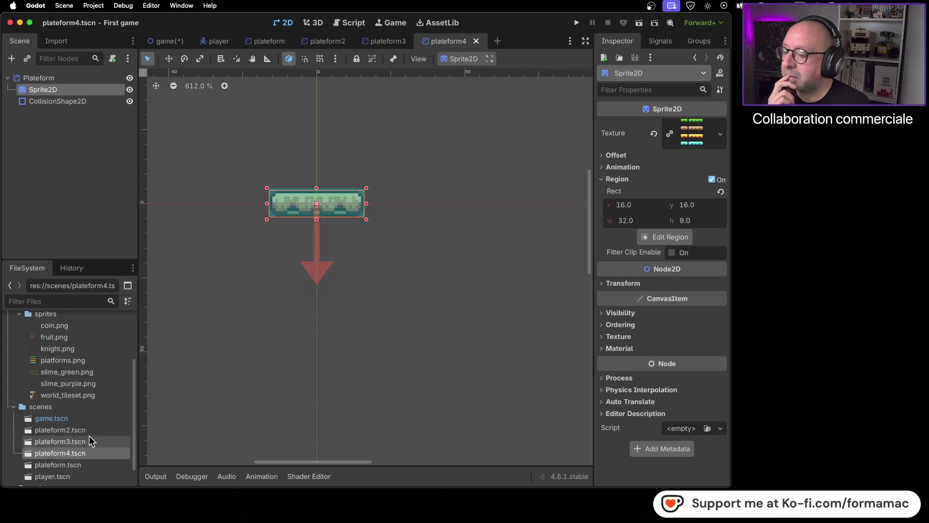
pyautogui.doubleClick(89, 429)
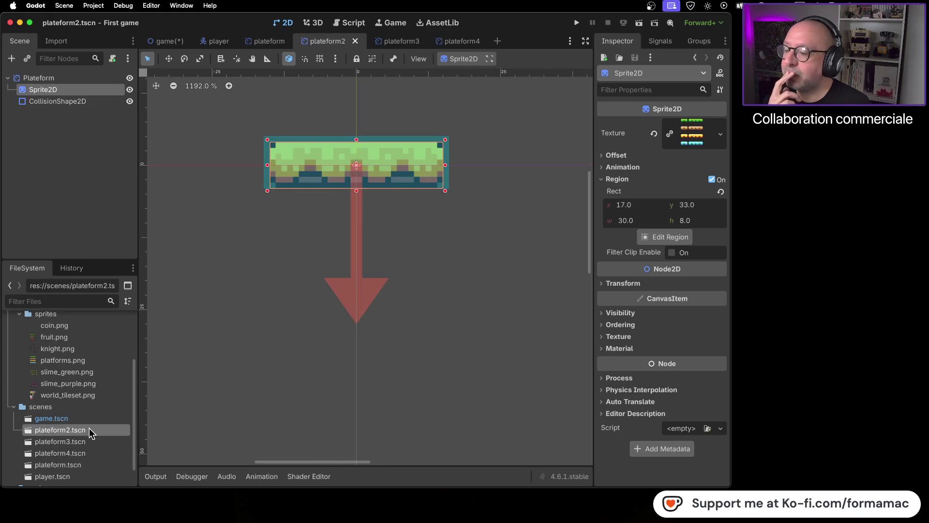
# Step: Return to the game scene and pan across the level
pyautogui.click(167, 41)
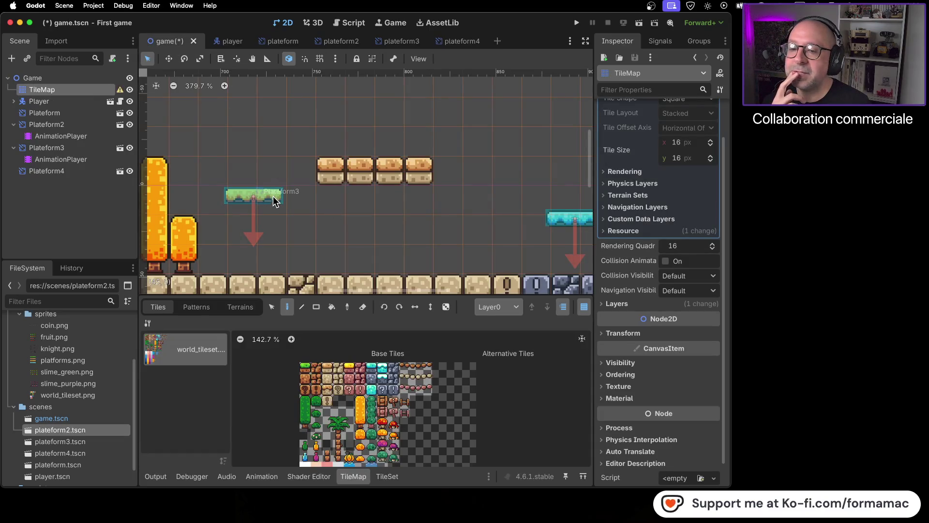
pyautogui.hscroll(2, 381, 248)
pyautogui.hscroll(5, 381, 249)
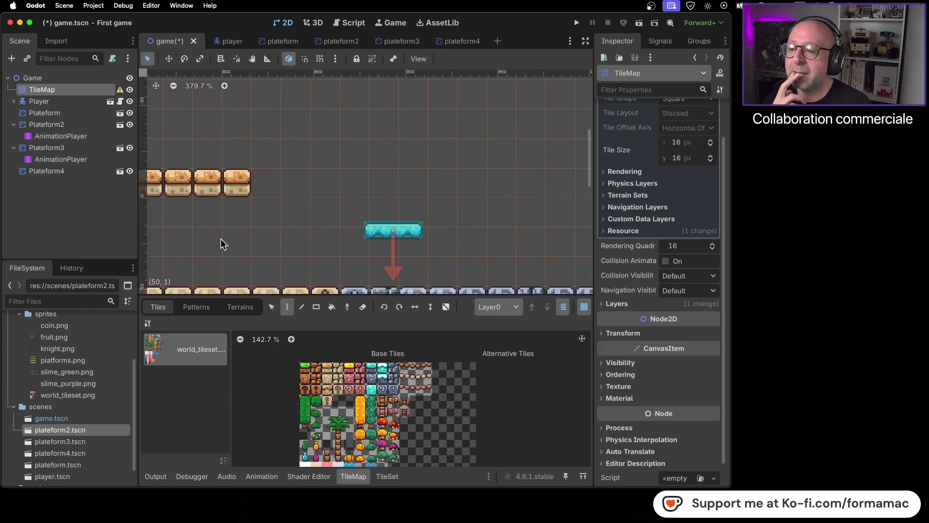
pyautogui.hscroll(-8, 226, 242)
pyautogui.scroll(-1, 227, 243)
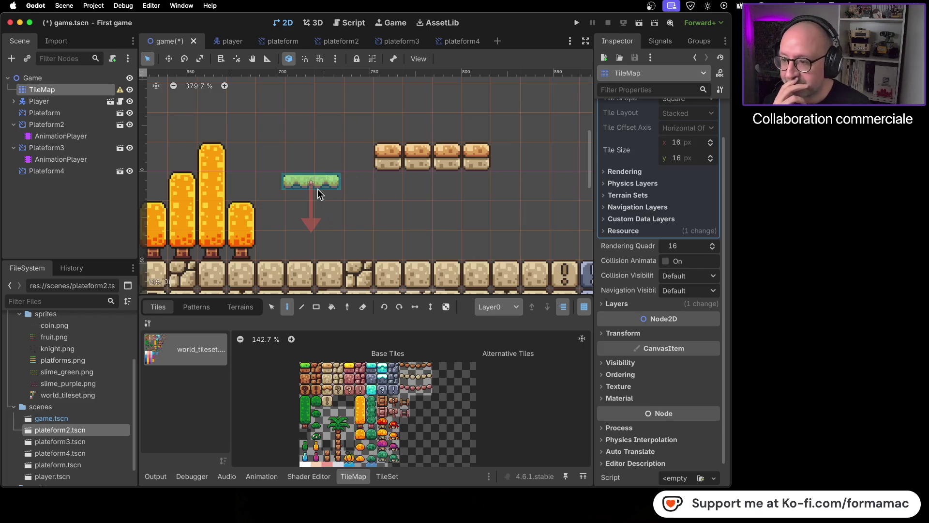
# Step: Reopen plateform3, plateform4 and plateform2, then bring up plateform2.tscn's file options
pyautogui.doubleClick(89, 439)
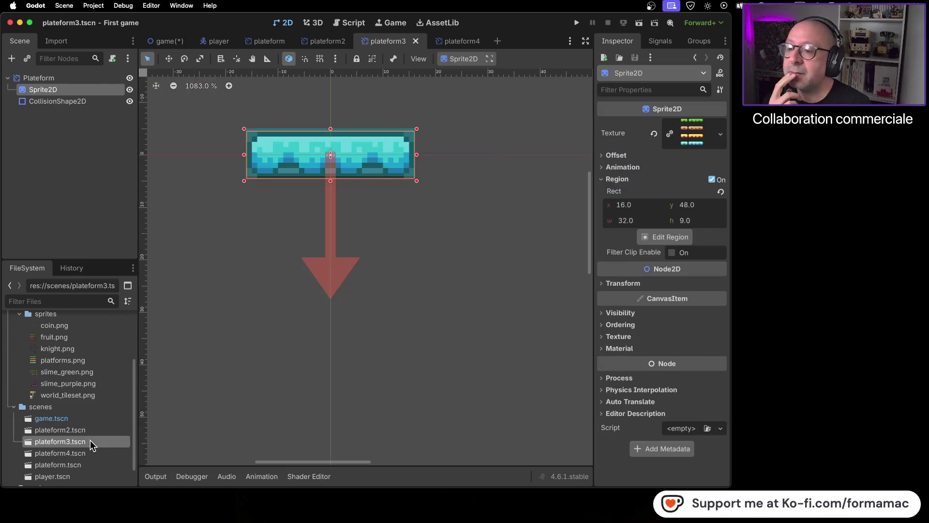
pyautogui.doubleClick(91, 452)
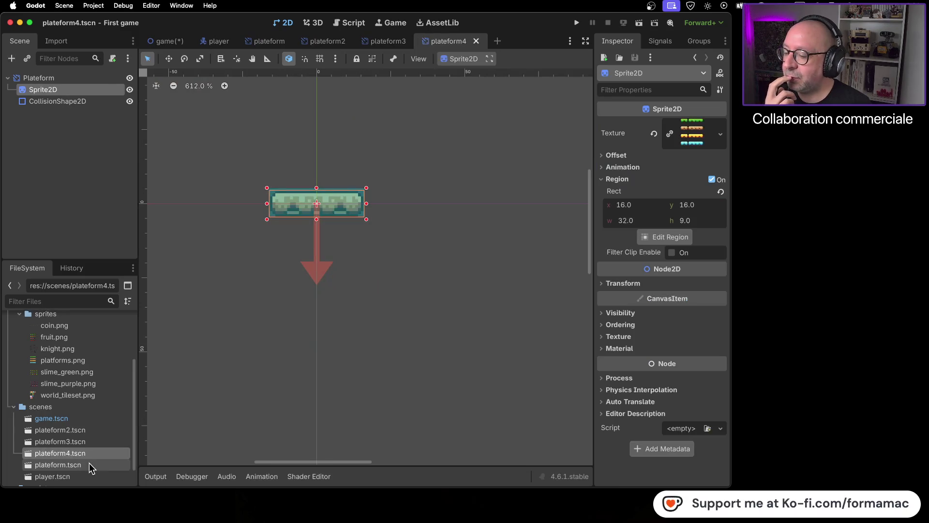
pyautogui.doubleClick(92, 431)
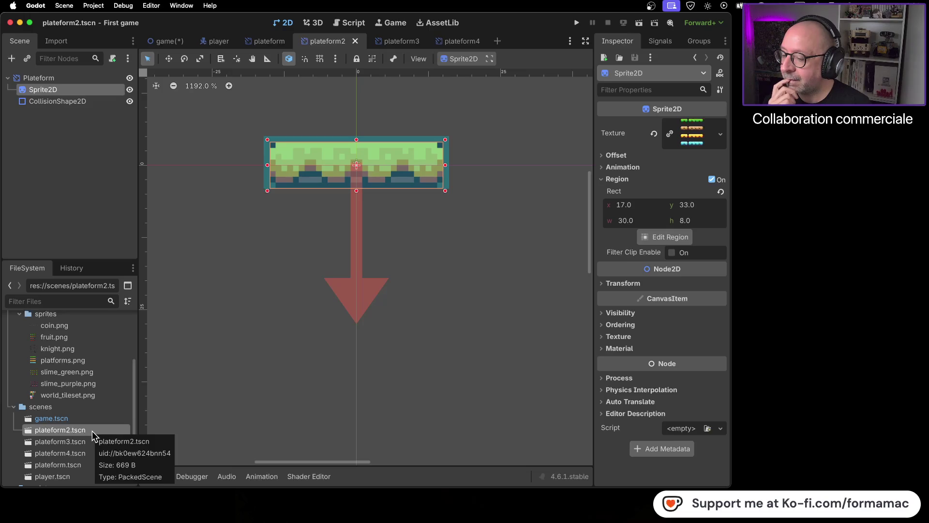
pyautogui.rightClick(92, 431)
# Step: Delete plateform2.tscn from the project and open the plateform scene
pyautogui.click(125, 460)
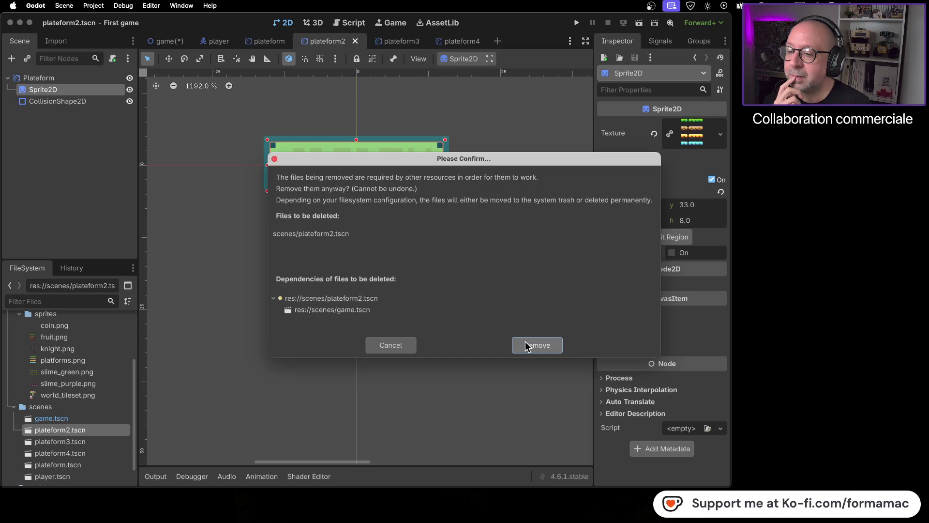
pyautogui.click(527, 346)
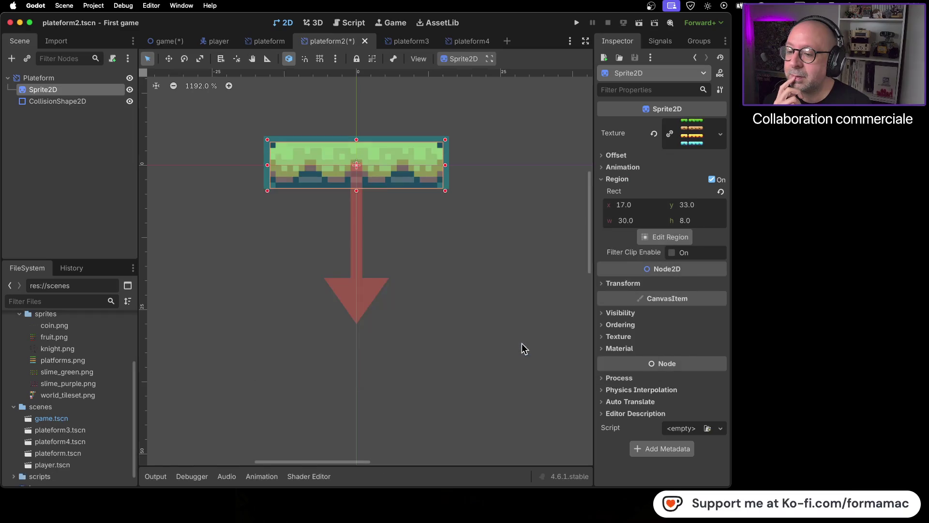
pyautogui.doubleClick(80, 455)
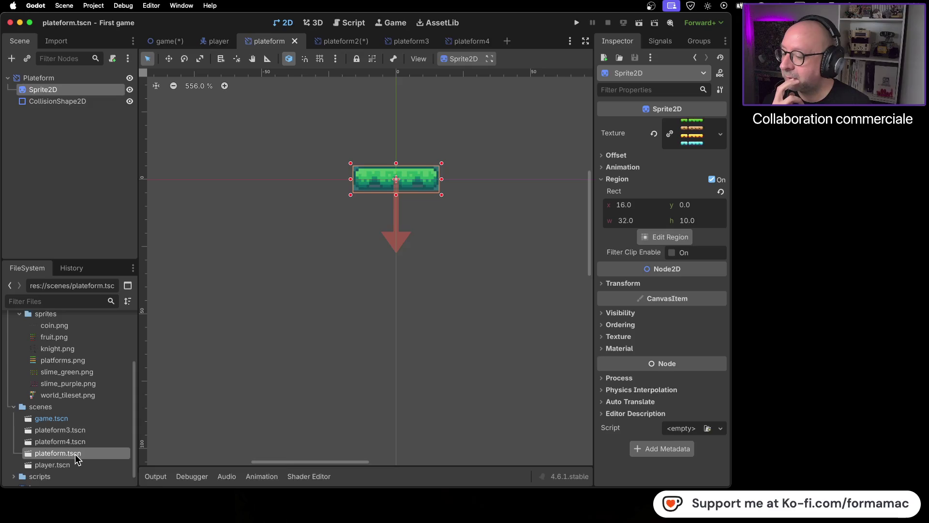
# Step: Rename plateform.tscn to plateformGreen.tscn and go back to the game level
pyautogui.rightClick(76, 454)
pyautogui.click(109, 426)
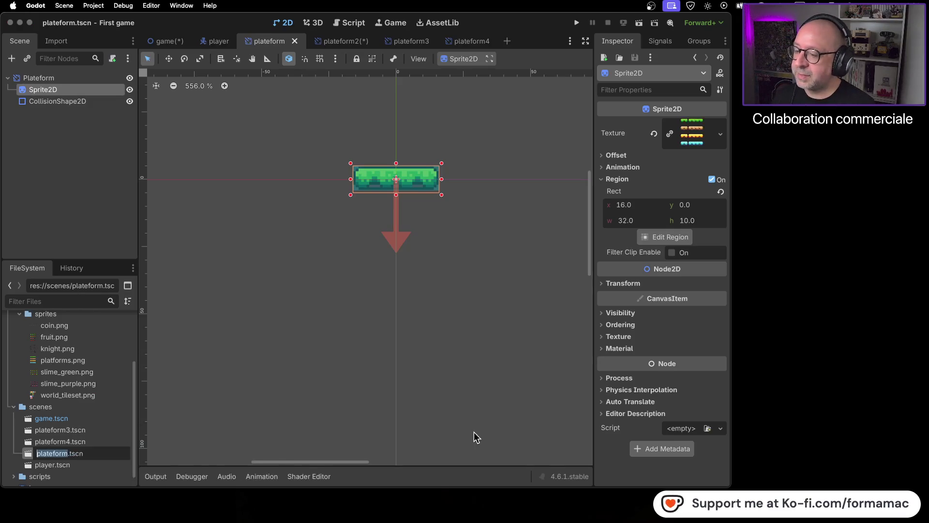
pyautogui.press('Right')
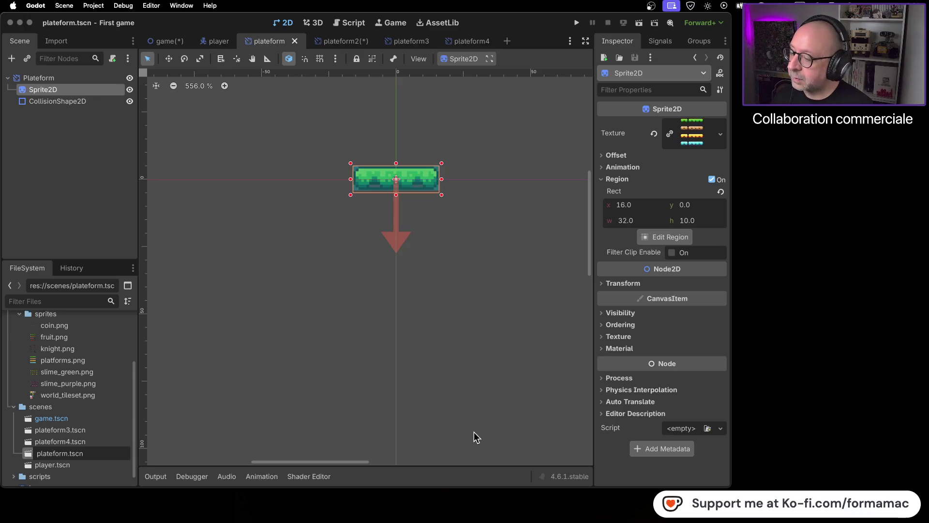
pyautogui.write('Green')
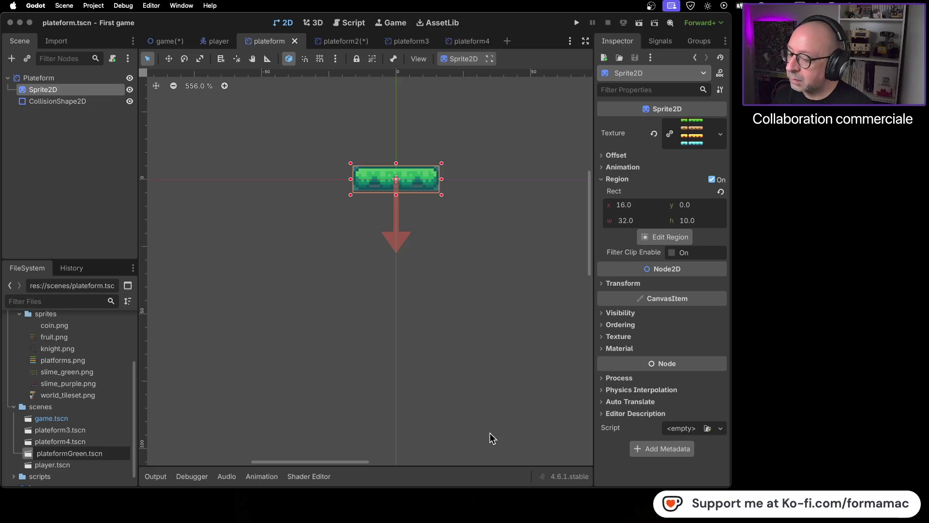
pyautogui.press('Return')
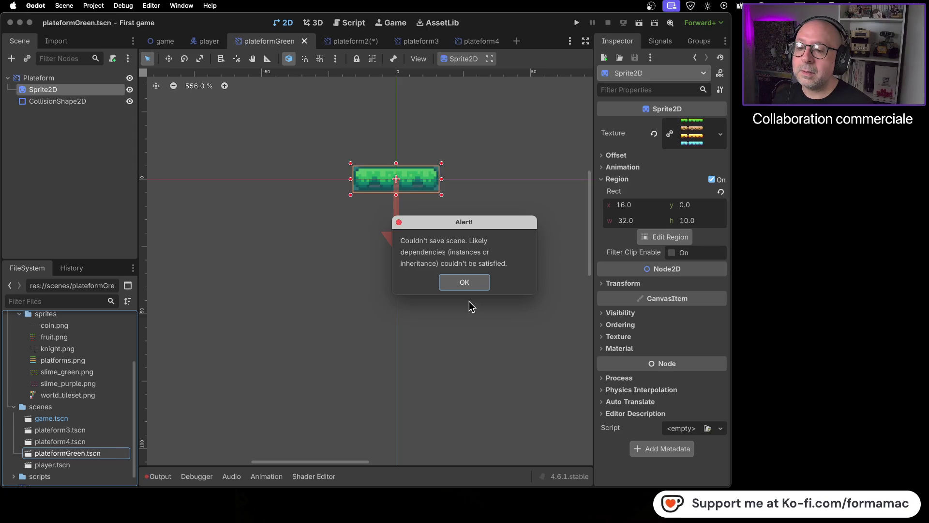
pyautogui.click(464, 283)
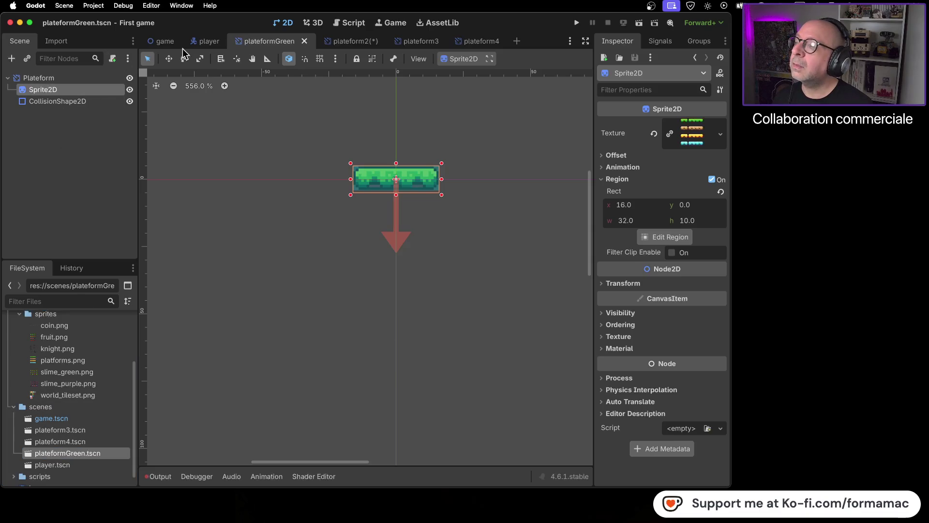
pyautogui.click(167, 43)
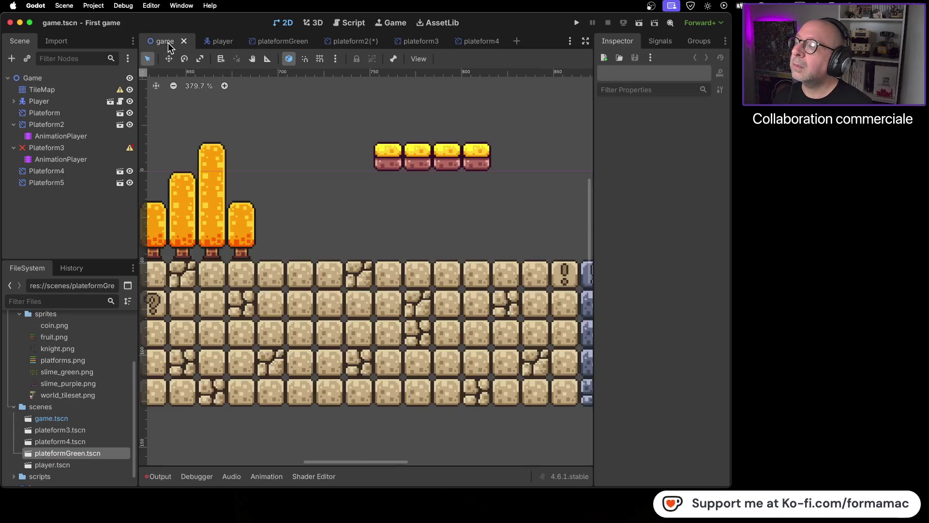
# Step: Inspect the broken Plateform3 node's missing-scene warning
pyautogui.doubleClick(79, 148)
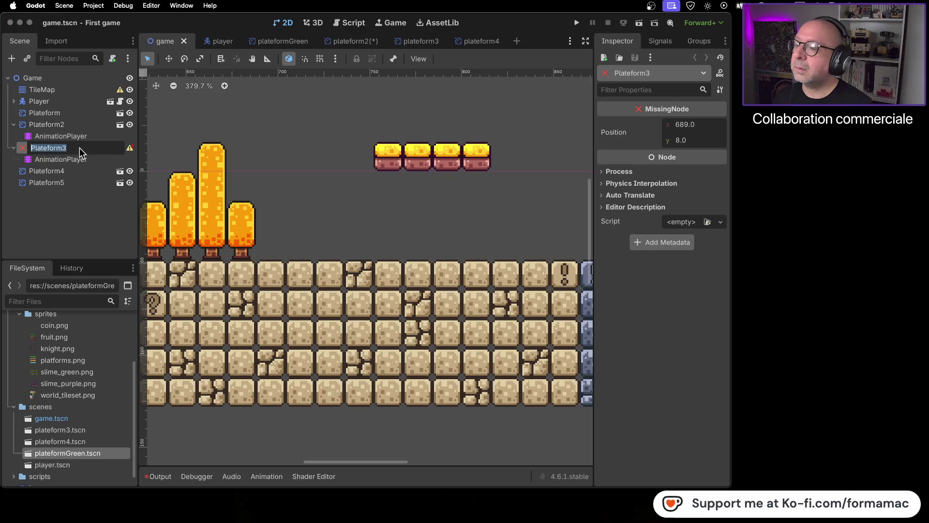
pyautogui.press('Return')
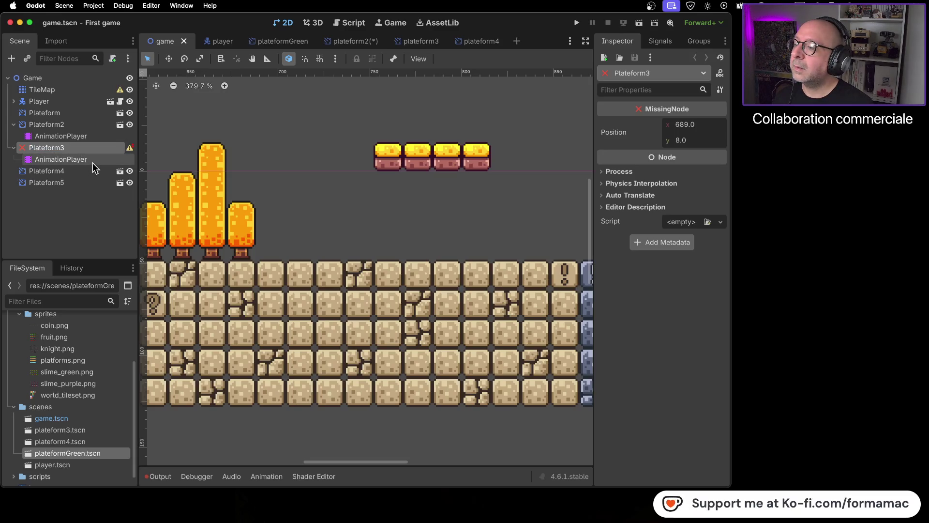
pyautogui.click(130, 150)
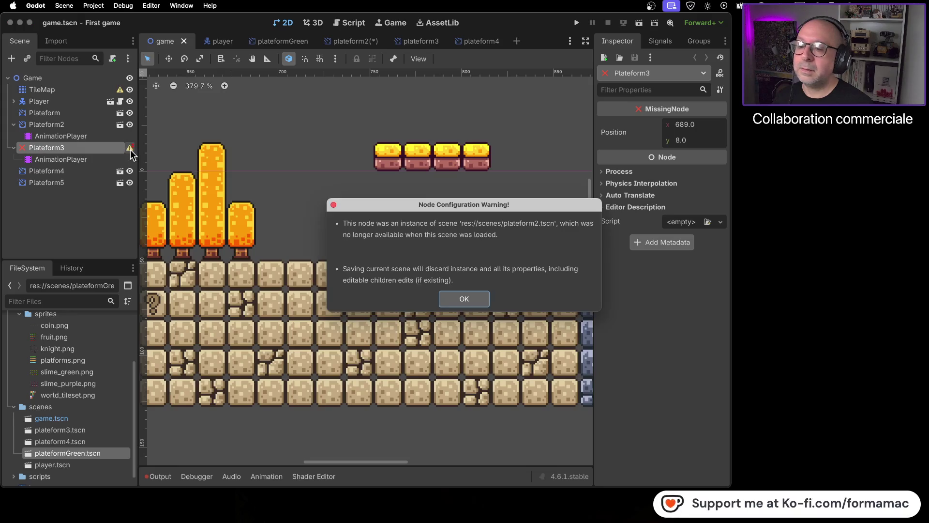
pyautogui.click(466, 297)
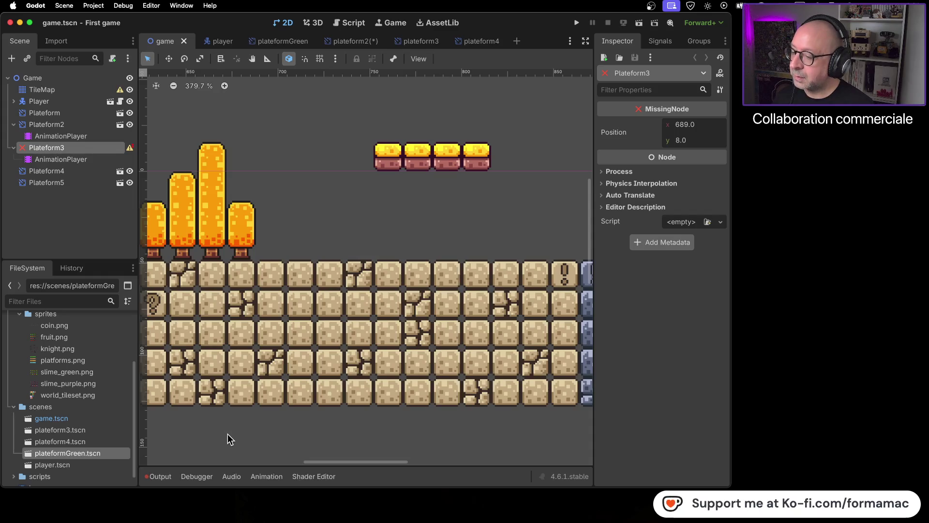
# Step: Rename plateformGreen.tscn back to plateform.tscn, then return to the game level
pyautogui.doubleClick(108, 454)
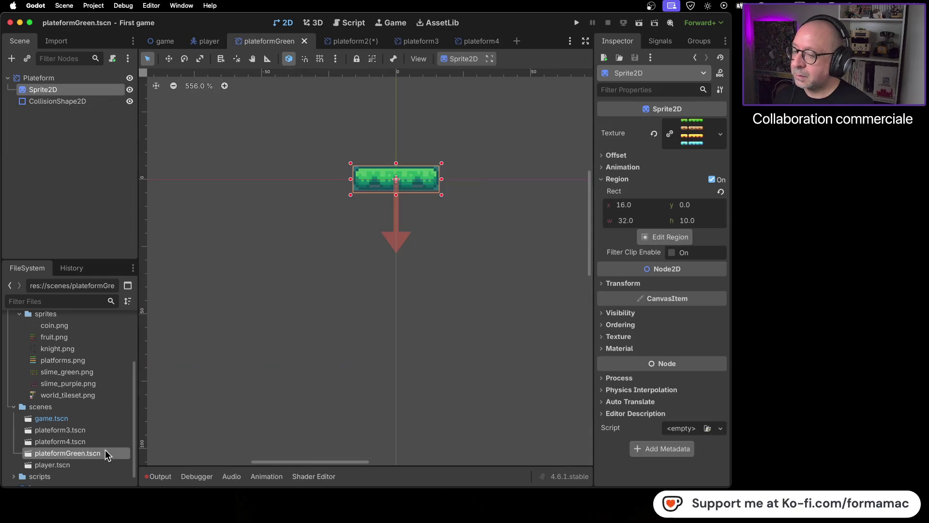
pyautogui.rightClick(79, 455)
pyautogui.click(145, 430)
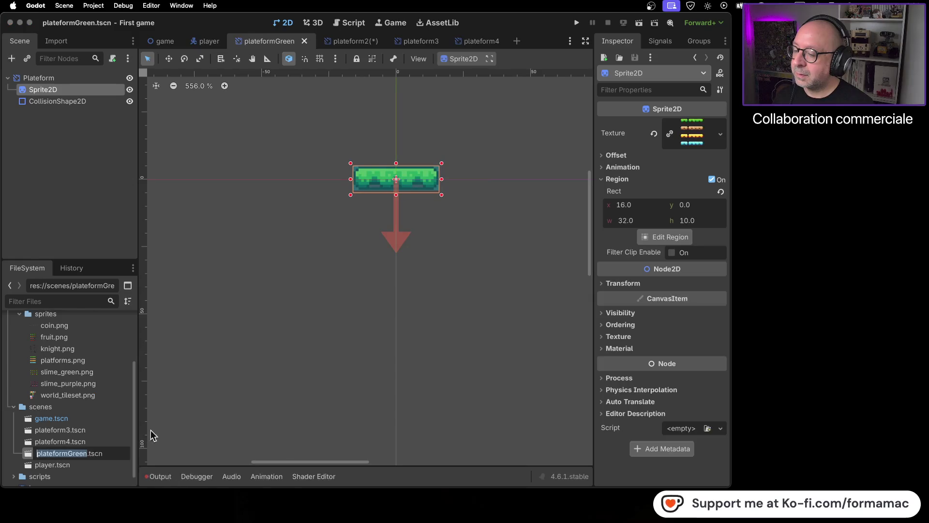
pyautogui.press('Right')
pyautogui.press('BackSpace')
pyautogui.press('BackSpace')
pyautogui.press('BackSpace')
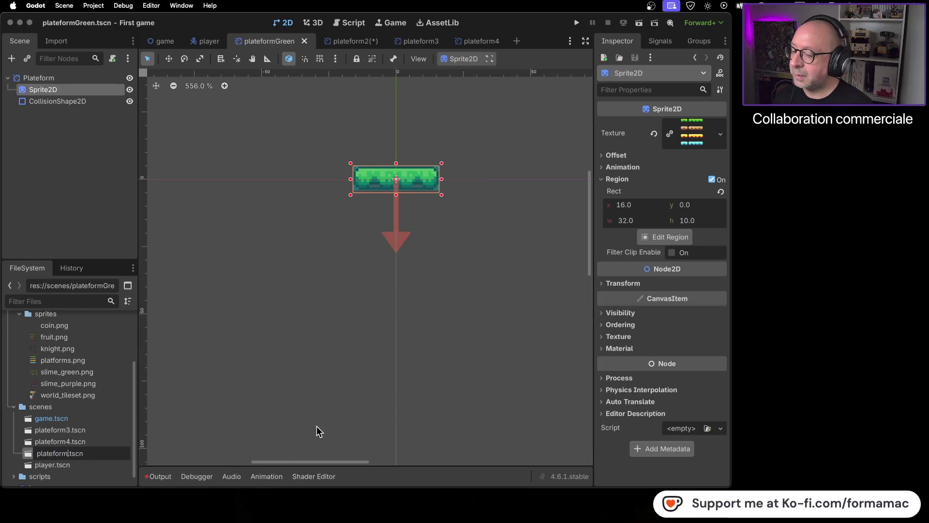
pyautogui.press('Return')
pyautogui.click(317, 426)
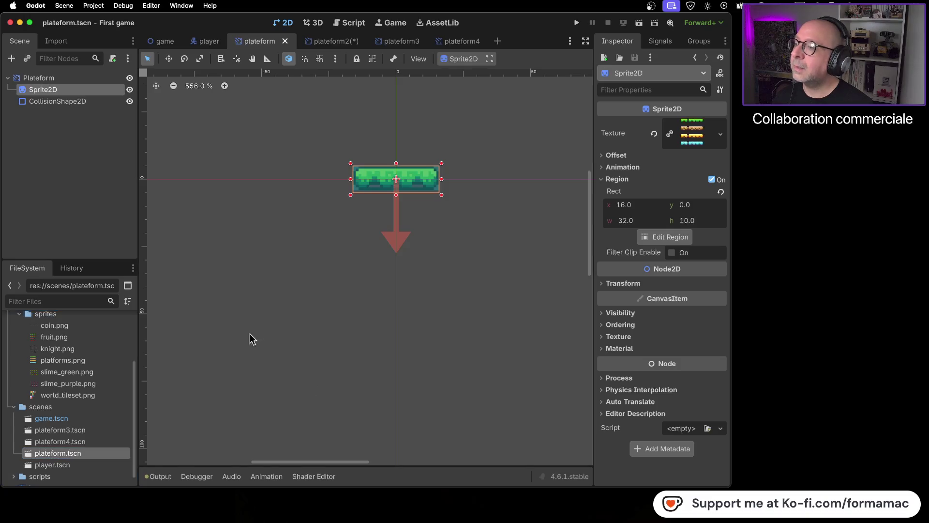
pyautogui.click(162, 40)
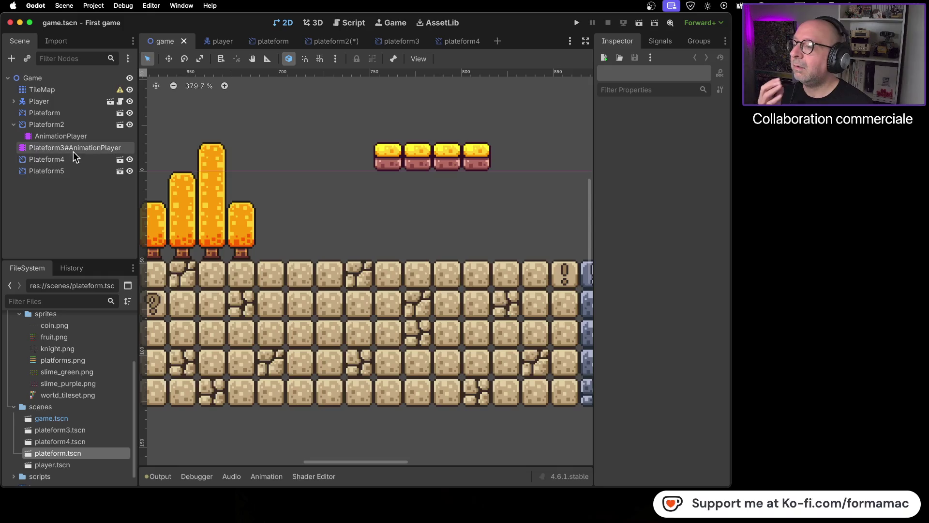
# Step: Delete Plateform3#AnimationPlayer, Plateform4 and Plateform5 from the scene tree, then view the TileMap warning
pyautogui.rightClick(41, 152)
pyautogui.click(109, 388)
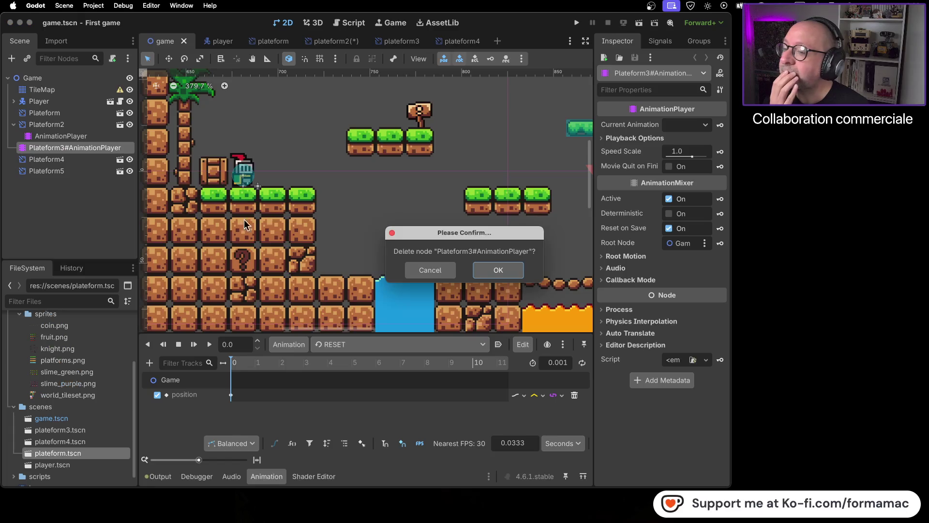
pyautogui.click(498, 270)
pyautogui.rightClick(34, 149)
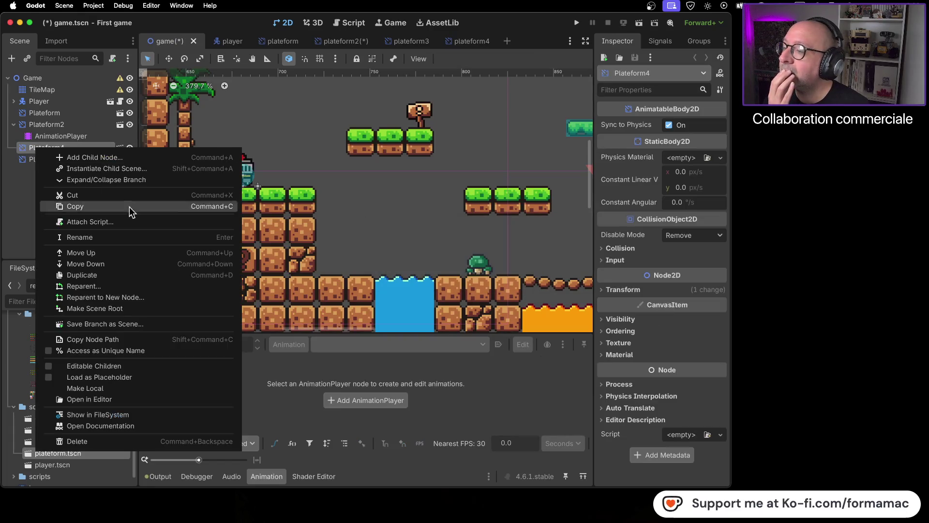
pyautogui.click(120, 440)
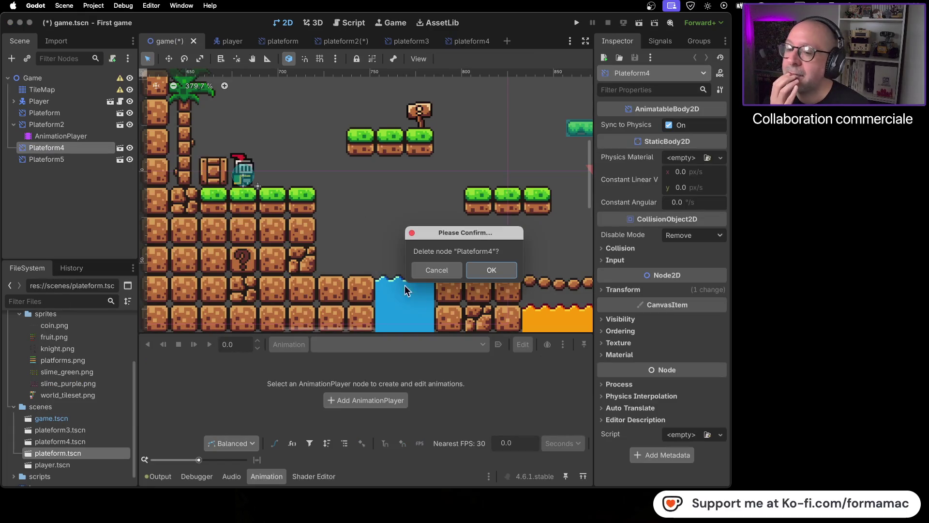
pyautogui.click(491, 270)
pyautogui.rightClick(58, 149)
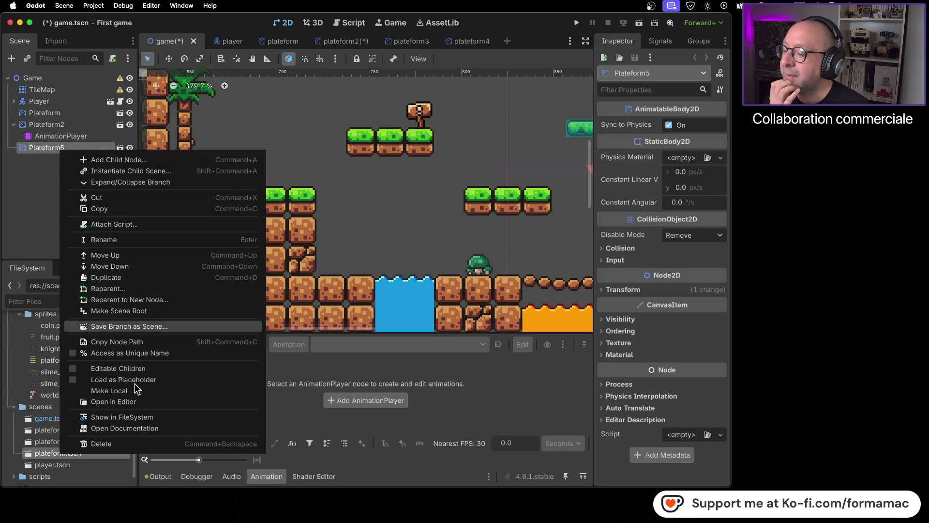
pyautogui.click(134, 445)
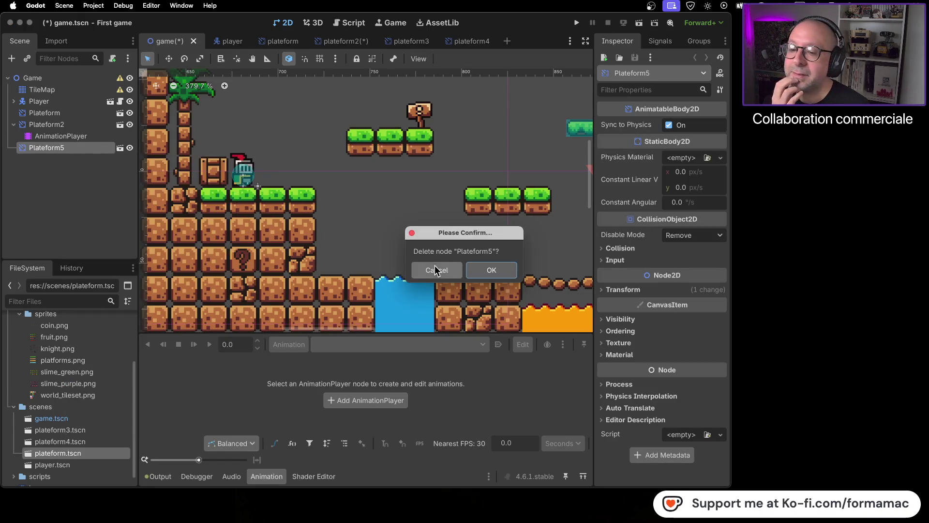
pyautogui.click(480, 270)
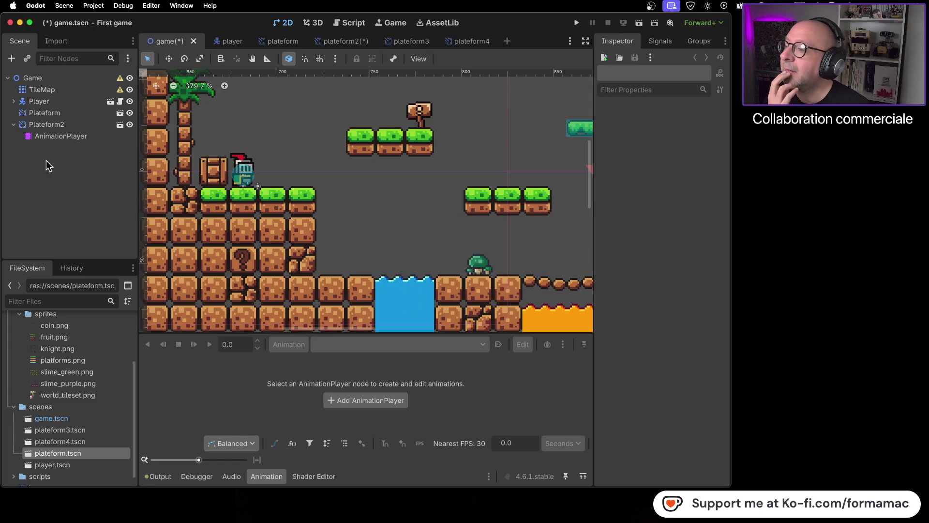
pyautogui.click(82, 125)
pyautogui.click(120, 91)
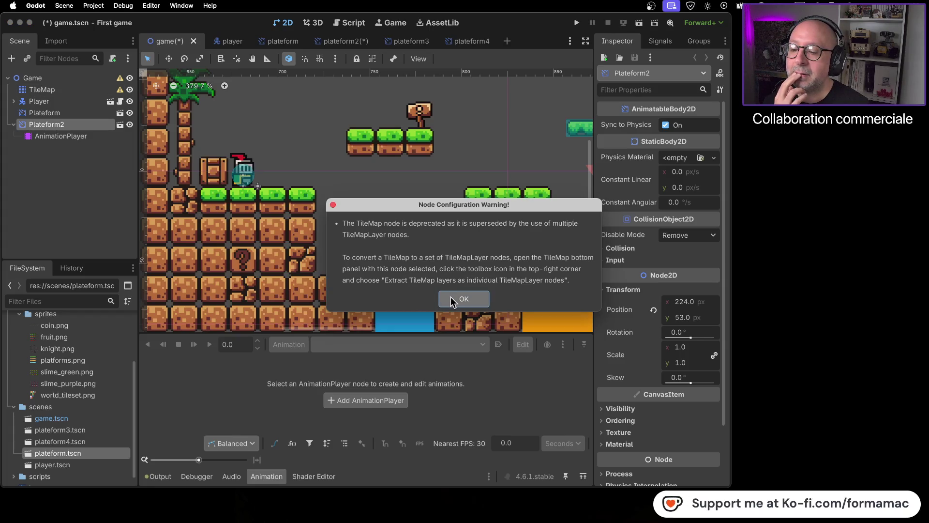
# Step: Dismiss the TileMap and Game root-node warnings, then save and run the project
pyautogui.click(453, 301)
pyautogui.scroll(-11, 223, 225)
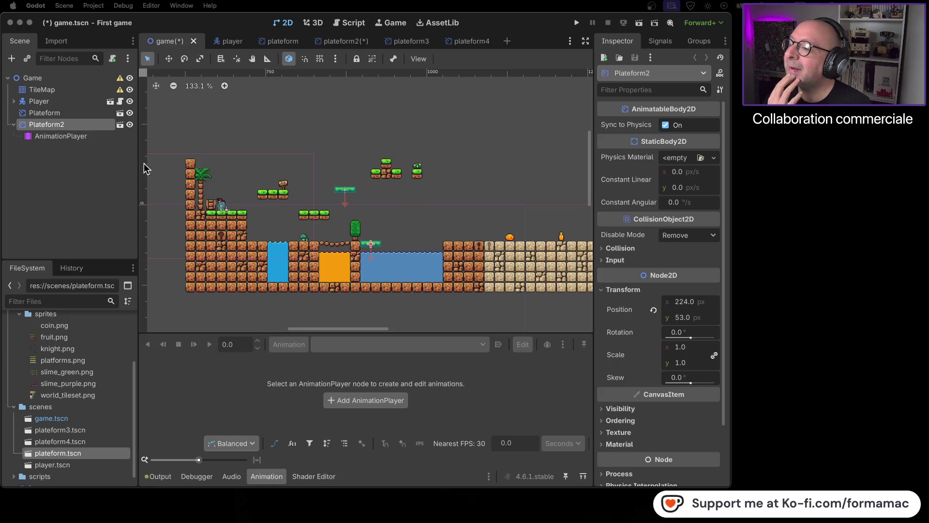
pyautogui.click(94, 113)
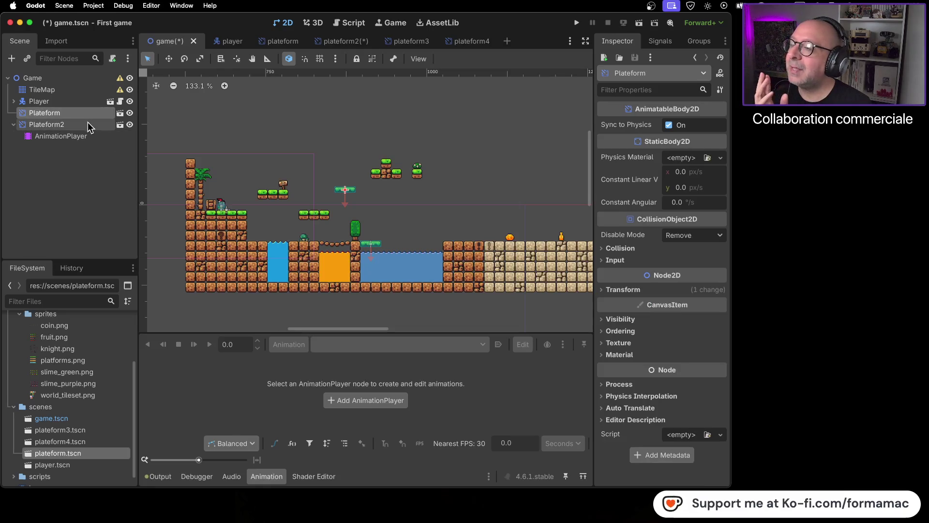
pyautogui.click(89, 125)
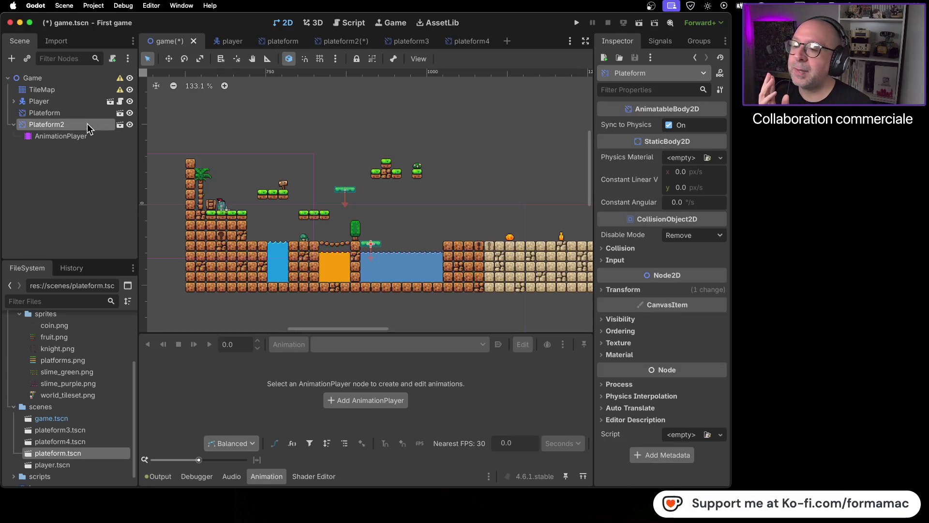
pyautogui.click(120, 90)
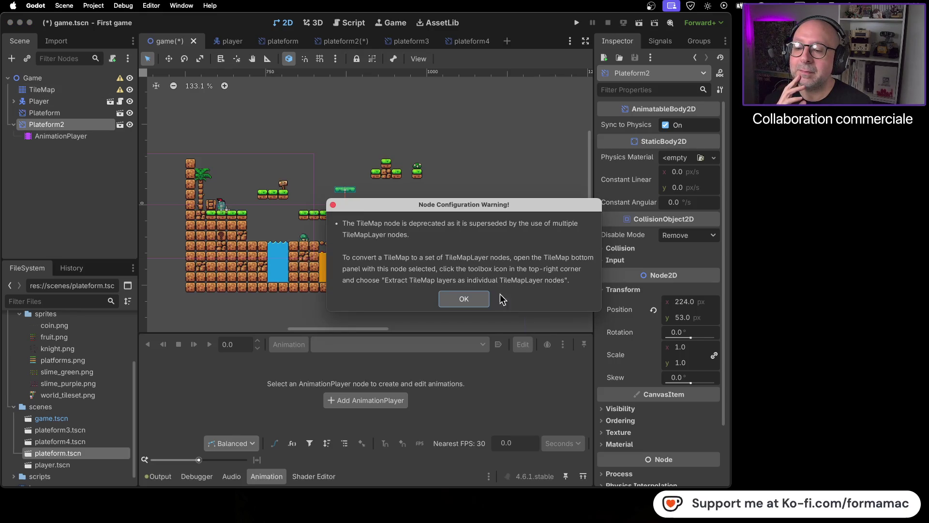
pyautogui.click(455, 300)
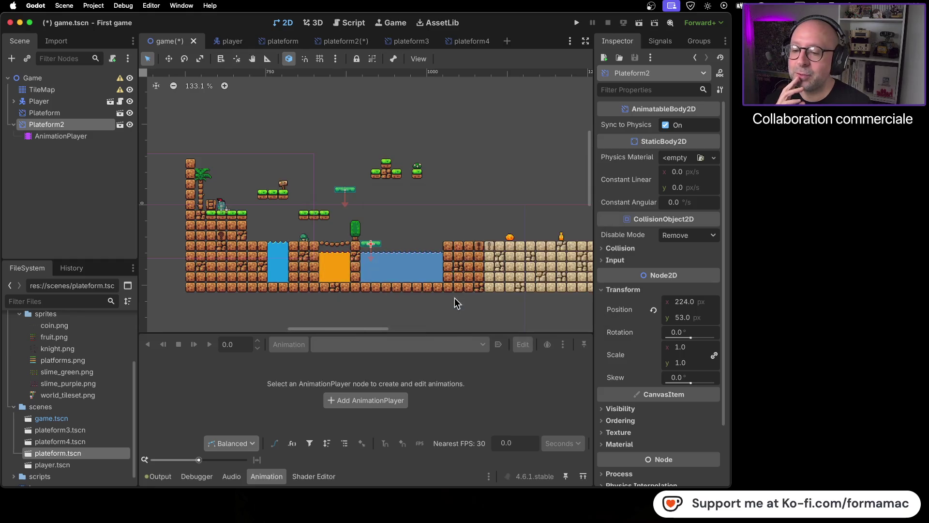
pyautogui.click(121, 80)
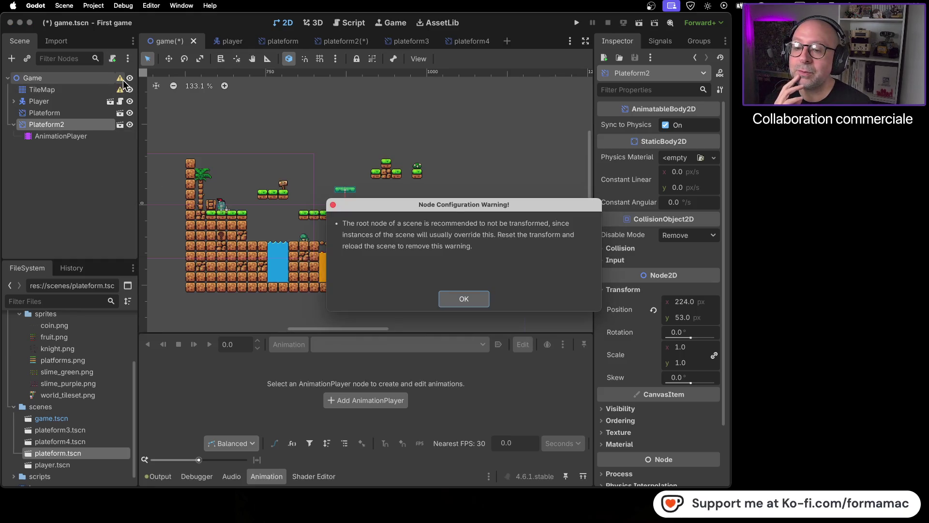
pyautogui.click(458, 296)
pyautogui.click(576, 23)
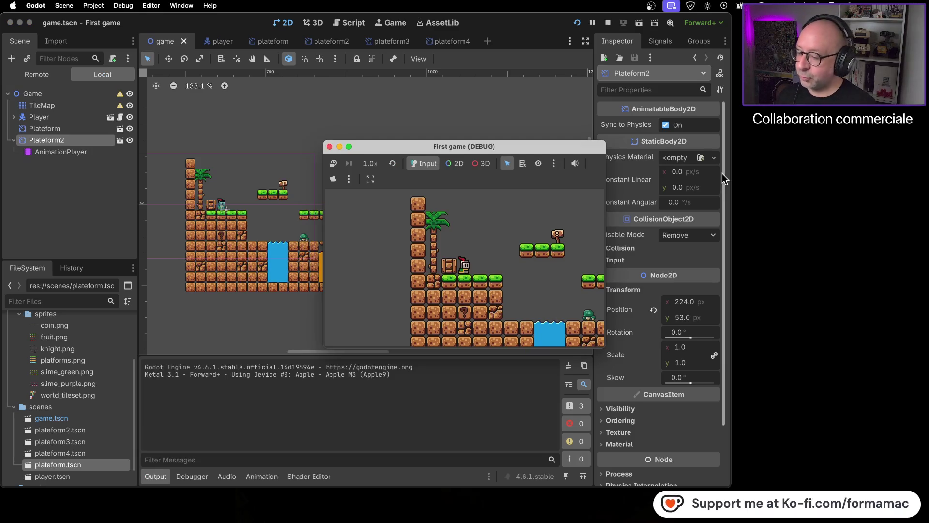
# Step: Run and jump the knight rightward across the platforms through the level
pyautogui.press('Right')
pyautogui.press('Right')
pyautogui.press('space')
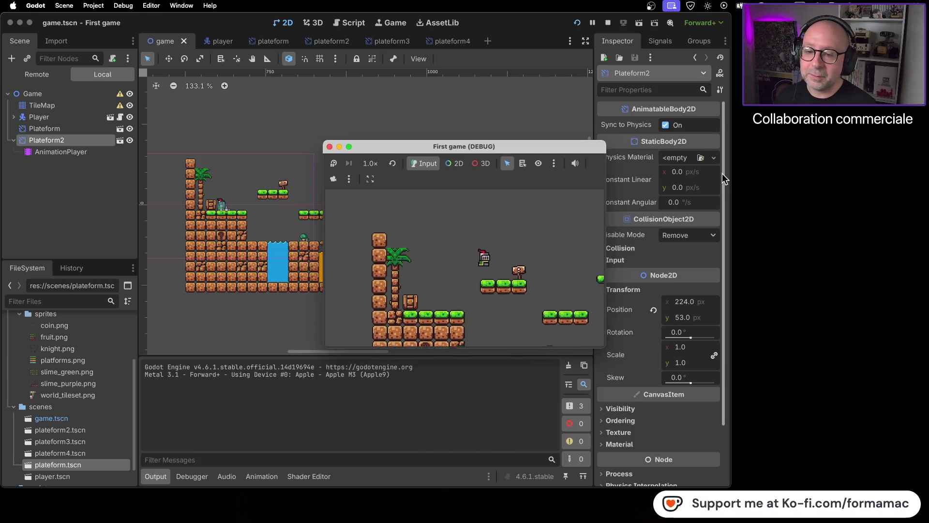
pyautogui.press('space')
pyautogui.press('Right')
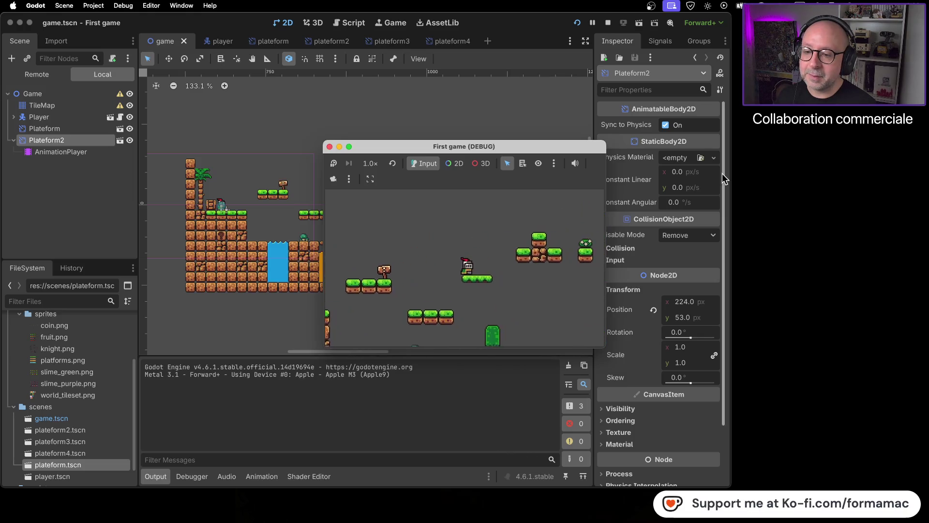
pyautogui.press('Right')
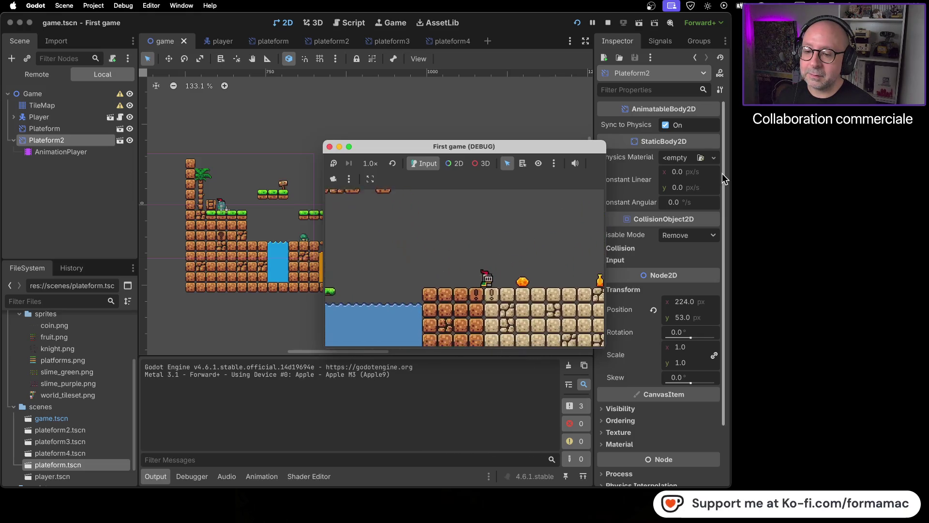
pyautogui.press('Right')
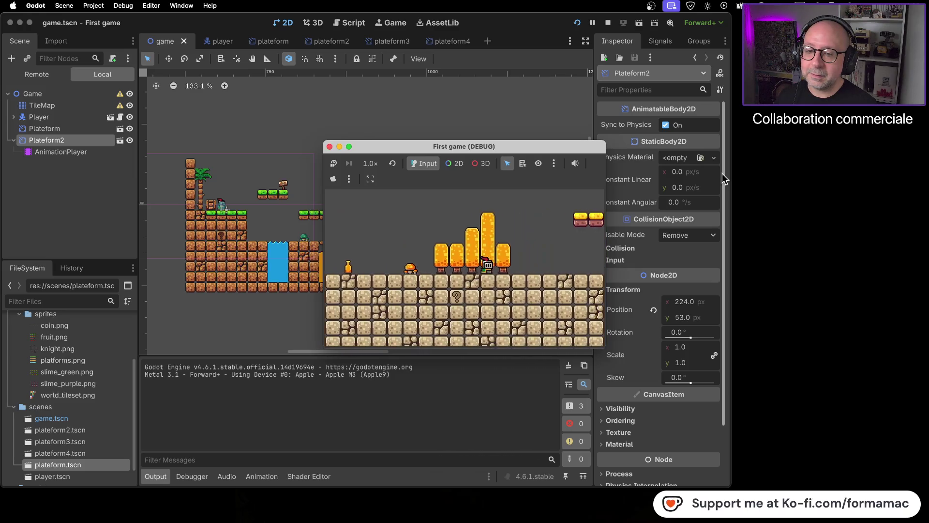
pyautogui.press('Right')
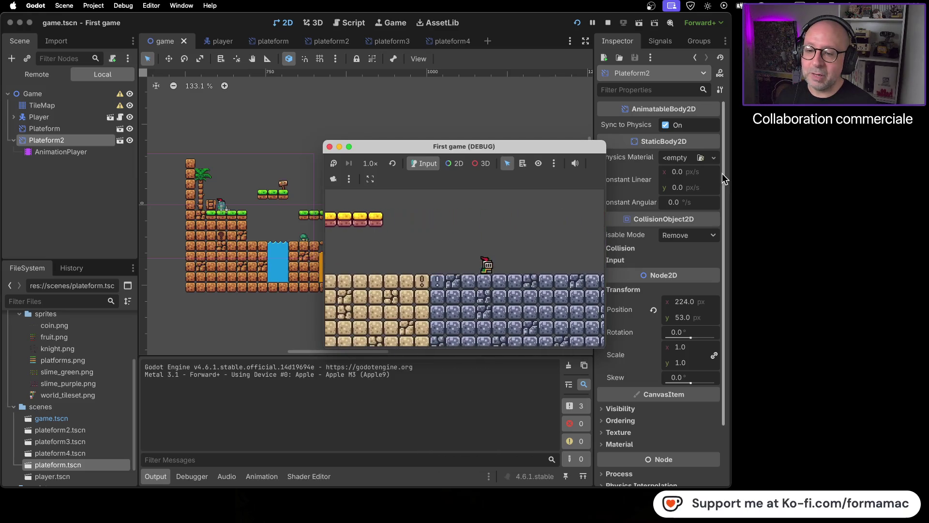
pyautogui.press('Right')
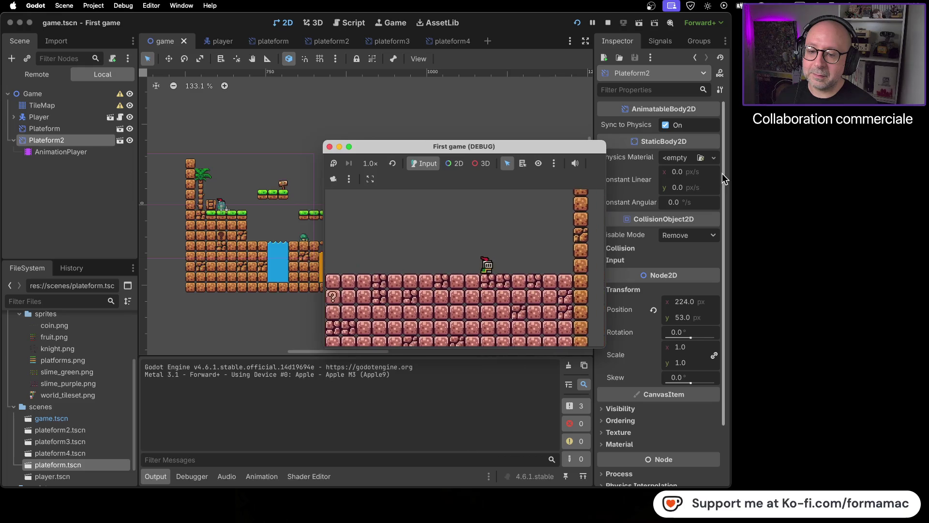
# Step: Walk the knight back left toward the golden pillars and right again, then stop the game
pyautogui.press('Left')
pyautogui.press('Left')
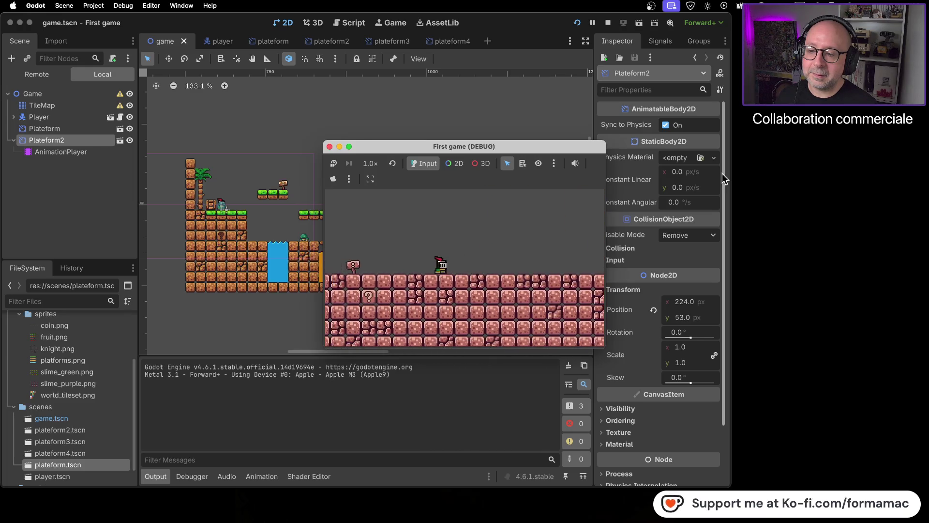
pyautogui.press('Left')
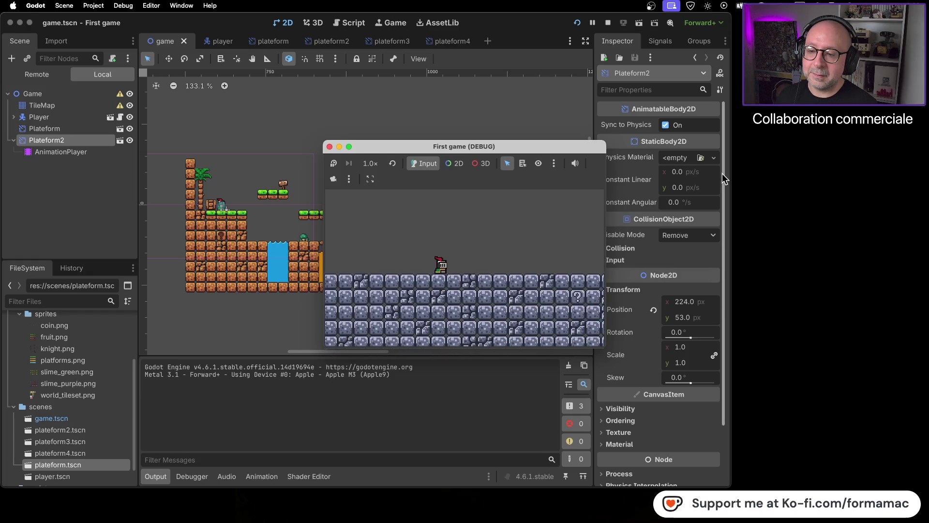
pyautogui.press('Left')
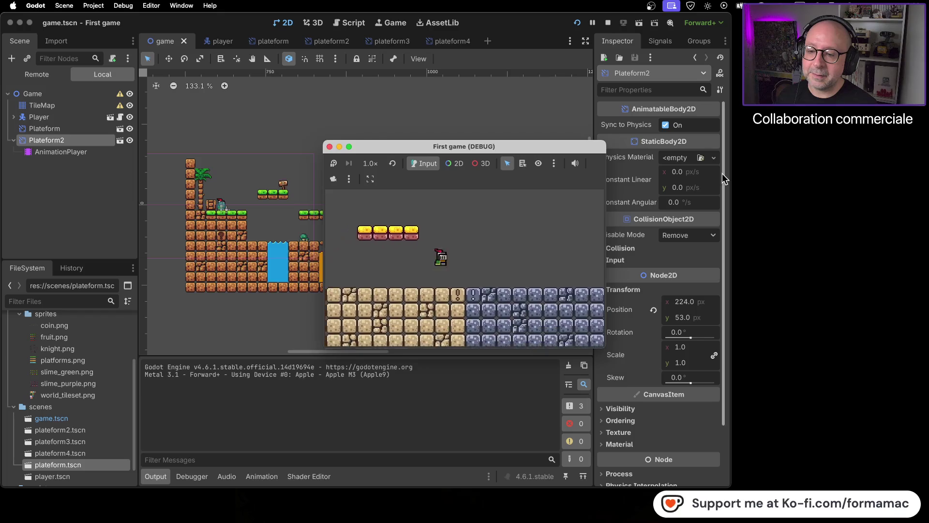
pyautogui.press('Right')
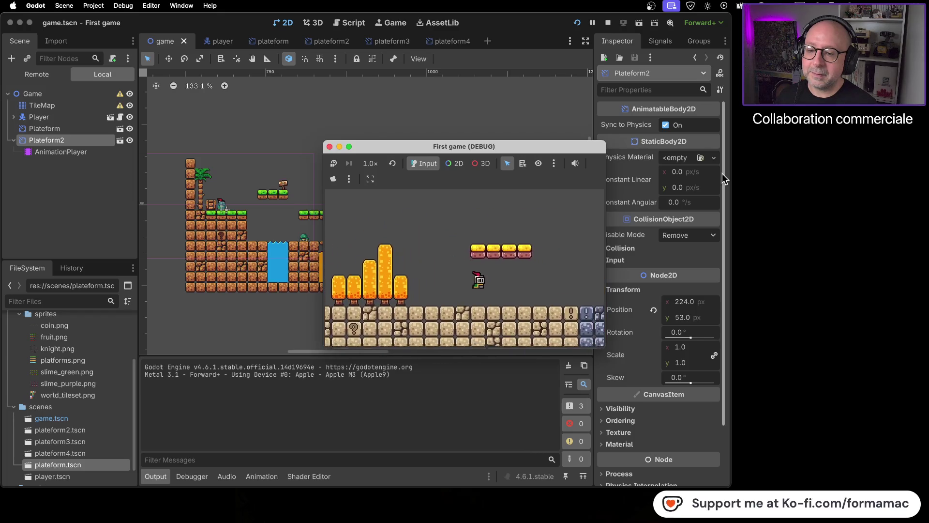
pyautogui.click(330, 147)
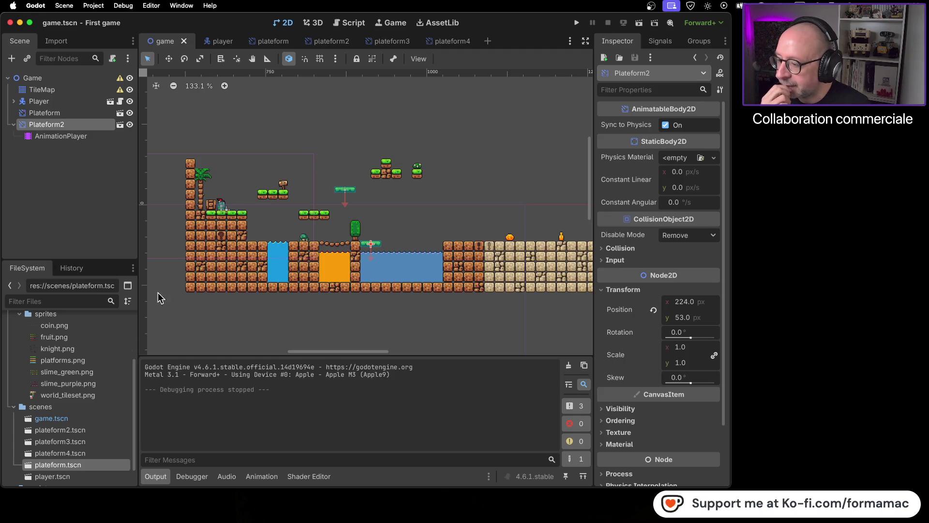
# Step: Open the plateform2, plateform3, plateform4 and plateform scenes to compare them
pyautogui.click(94, 432)
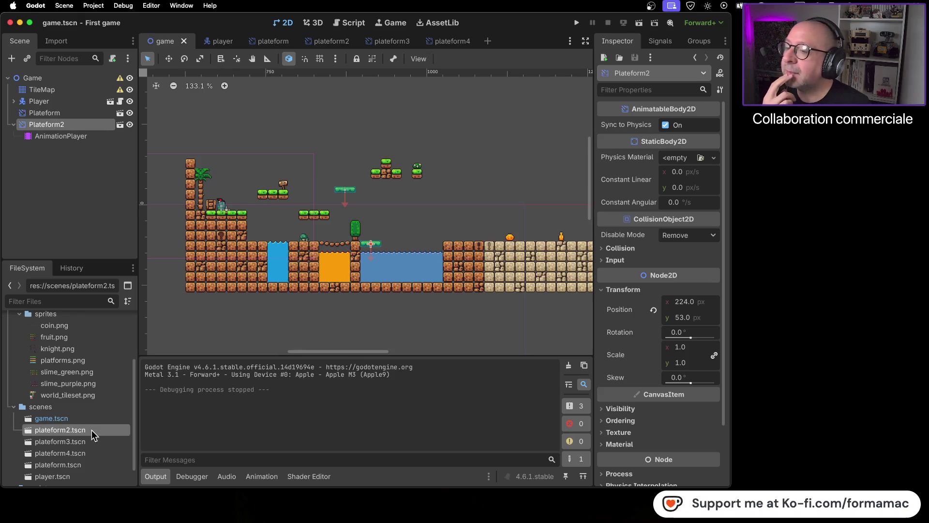
pyautogui.doubleClick(91, 430)
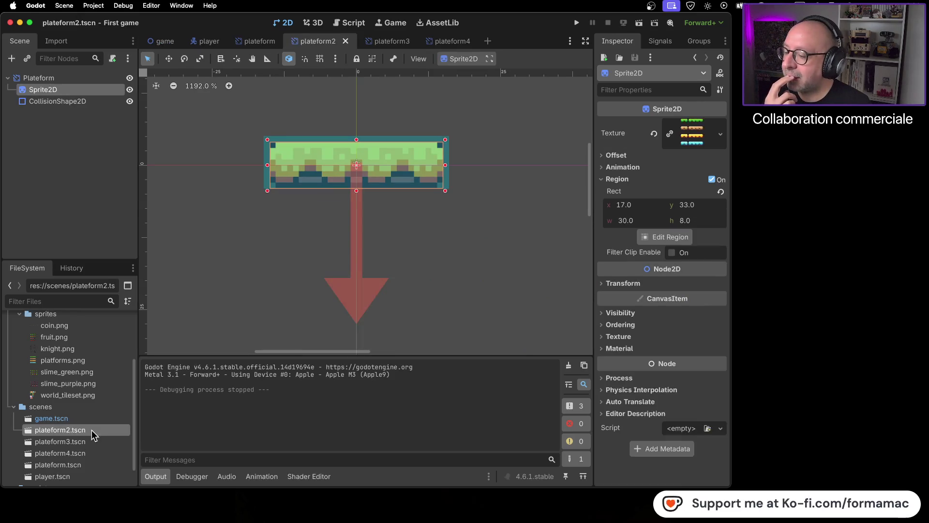
pyautogui.doubleClick(90, 444)
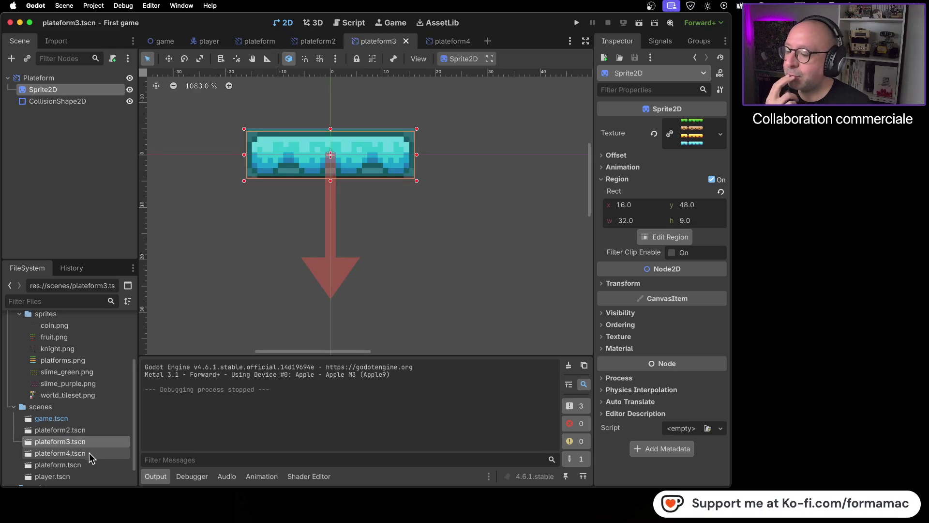
pyautogui.doubleClick(89, 454)
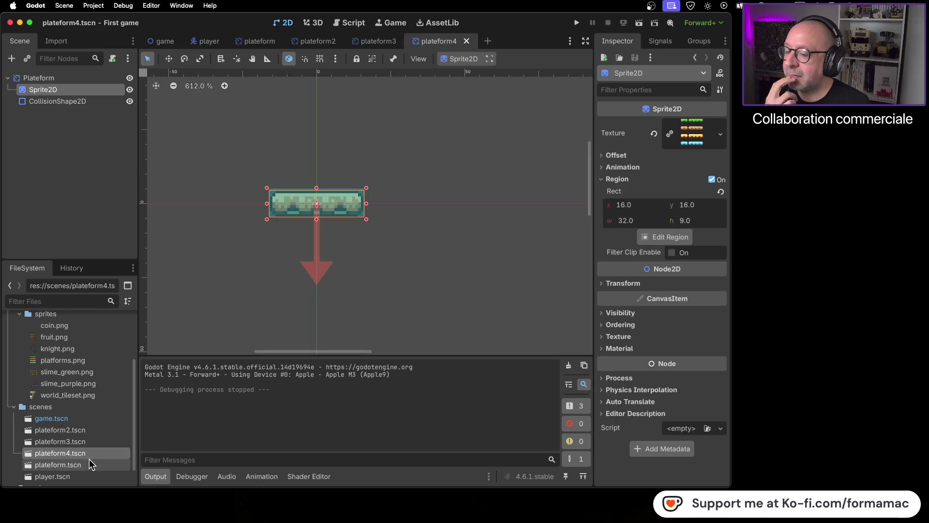
pyautogui.doubleClick(89, 463)
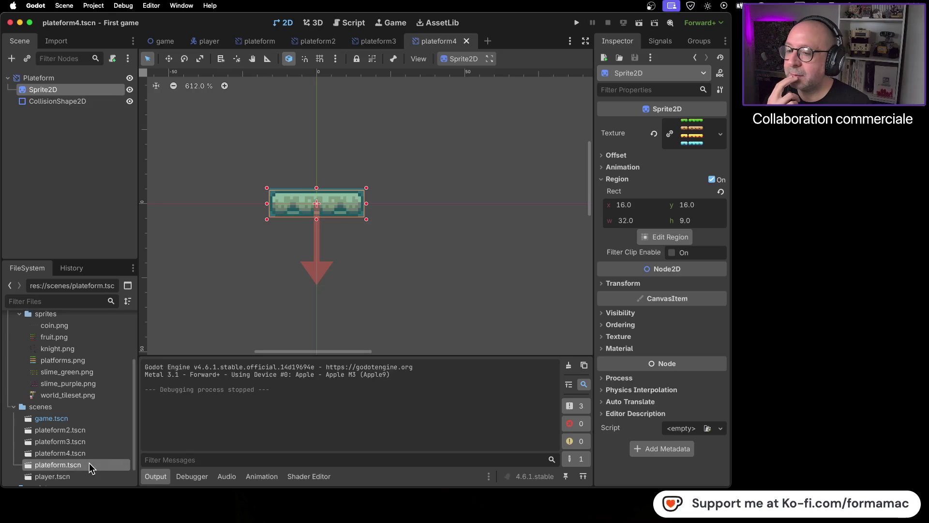
# Step: Delete plateform2.tscn from the project and return to the game level
pyautogui.click(89, 430)
pyautogui.rightClick(89, 431)
pyautogui.click(135, 461)
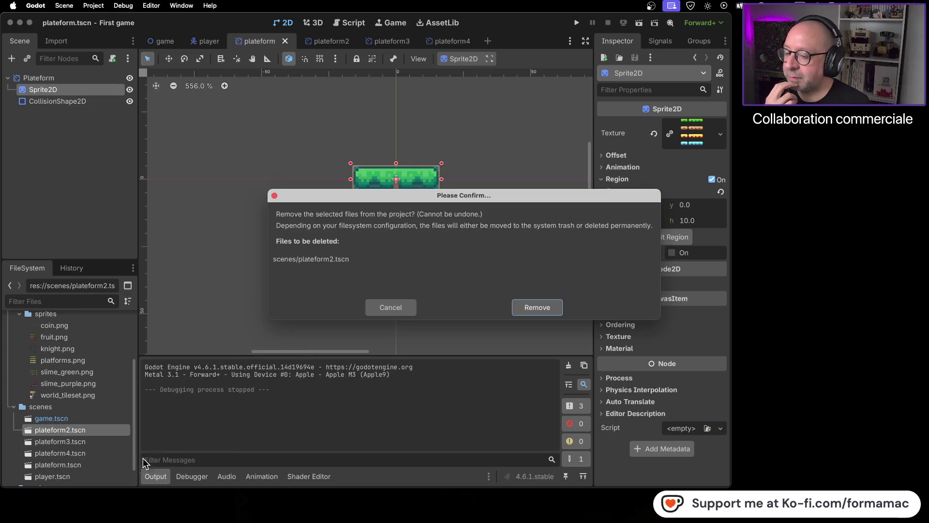
pyautogui.click(537, 307)
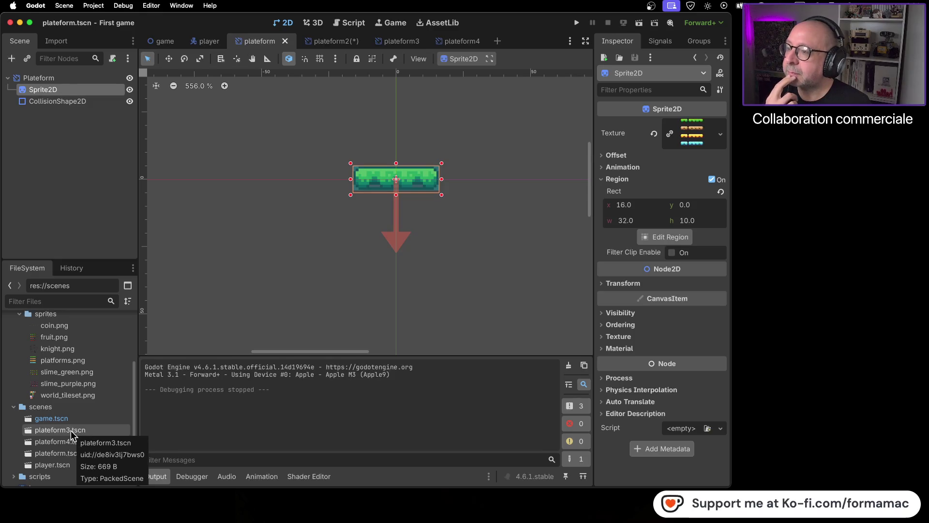
pyautogui.click(161, 42)
# Step: Rename Plateform2 to PlateformGreen and Plateform to PlateformGreenMove
pyautogui.rightClick(50, 125)
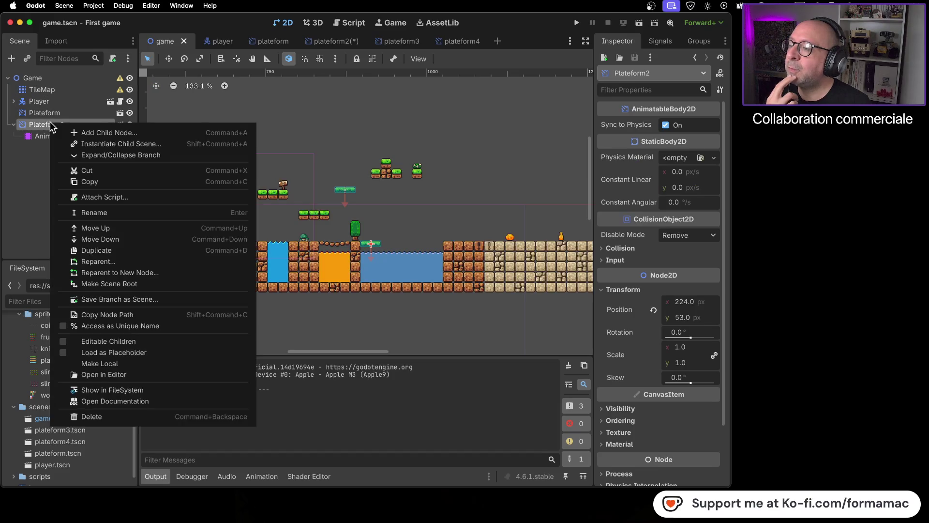
pyautogui.click(98, 216)
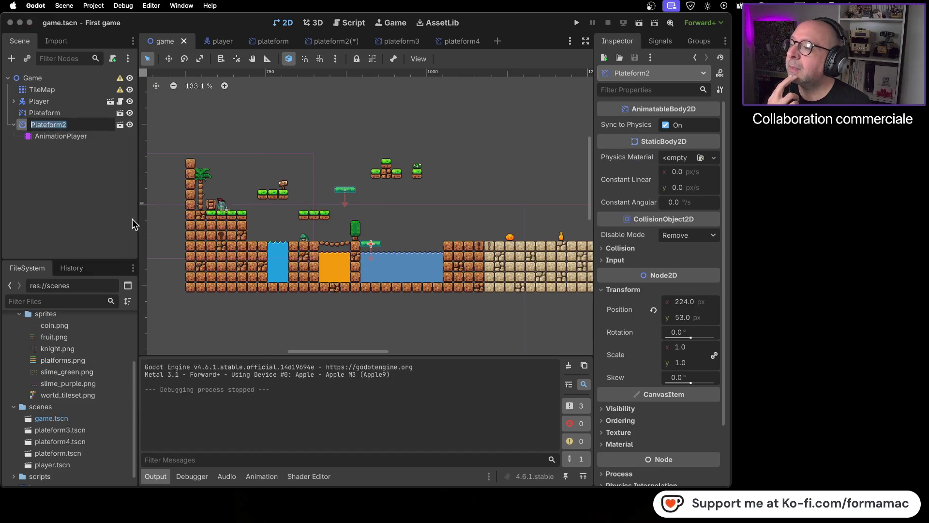
pyautogui.press('Right')
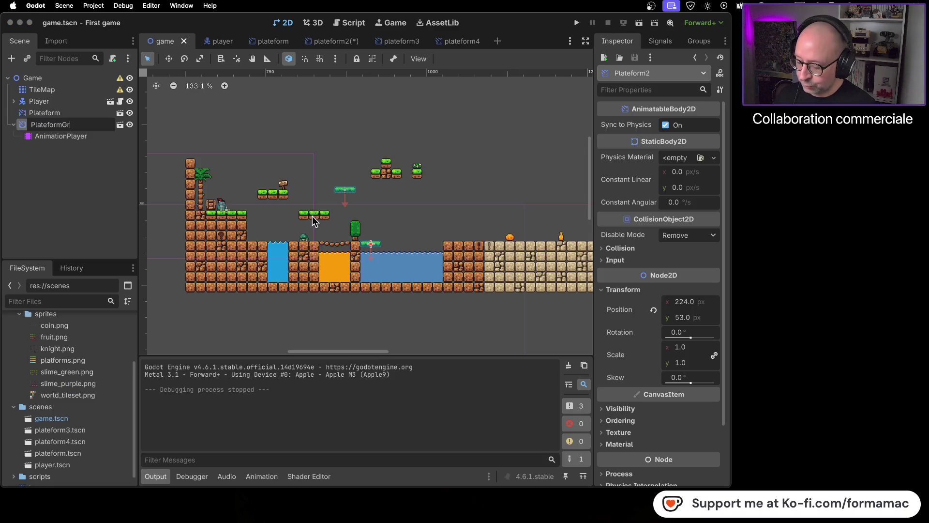
pyautogui.press('Return')
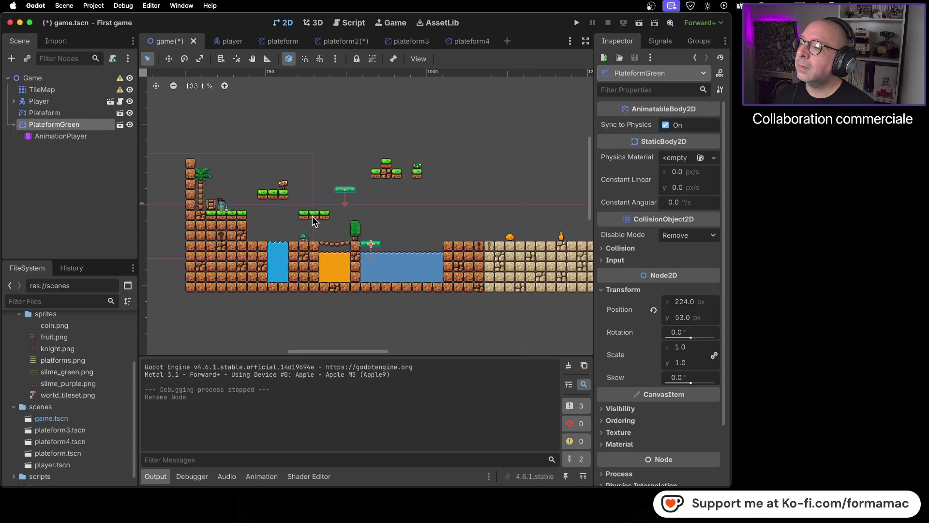
pyautogui.click(398, 222)
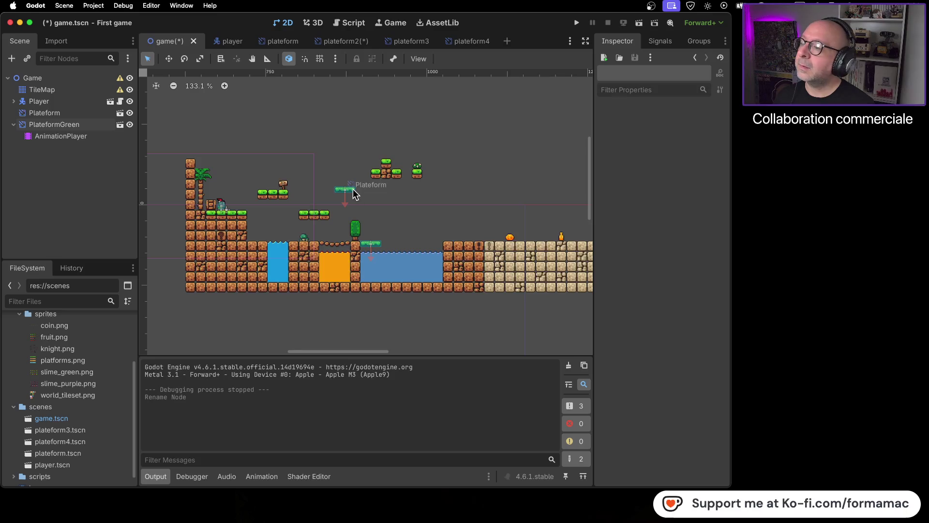
pyautogui.click(354, 194)
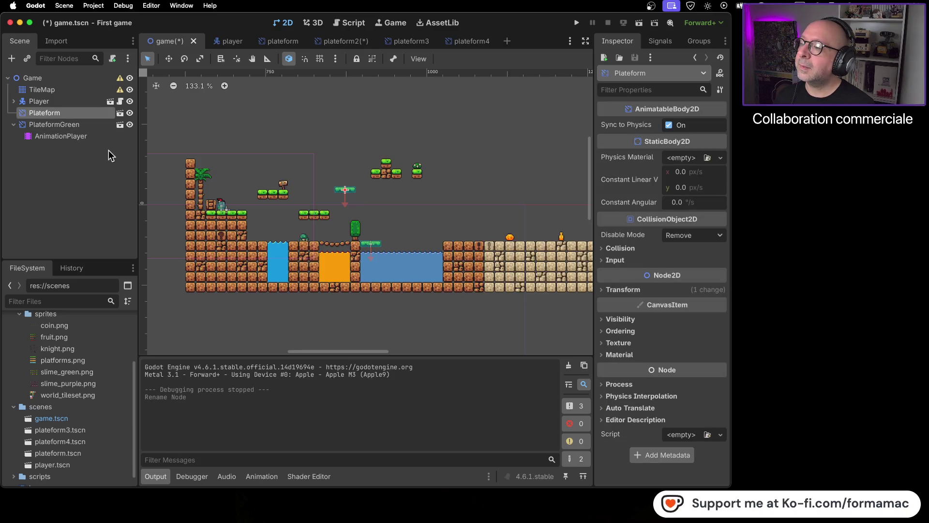
pyautogui.rightClick(58, 113)
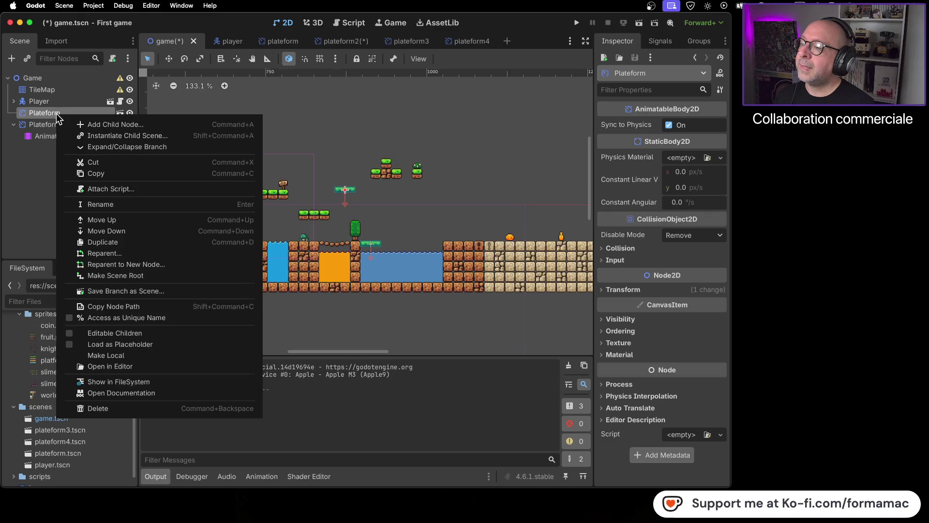
pyautogui.click(115, 204)
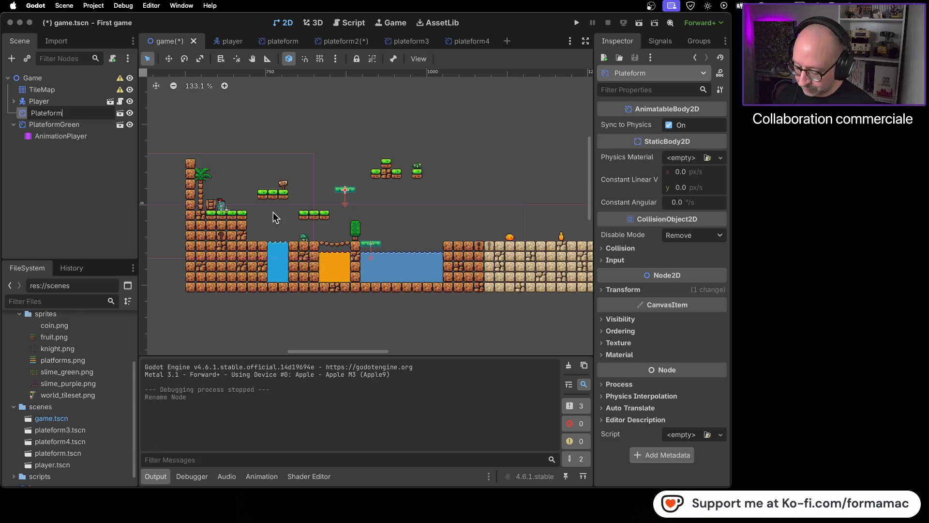
pyautogui.write('GreenM')
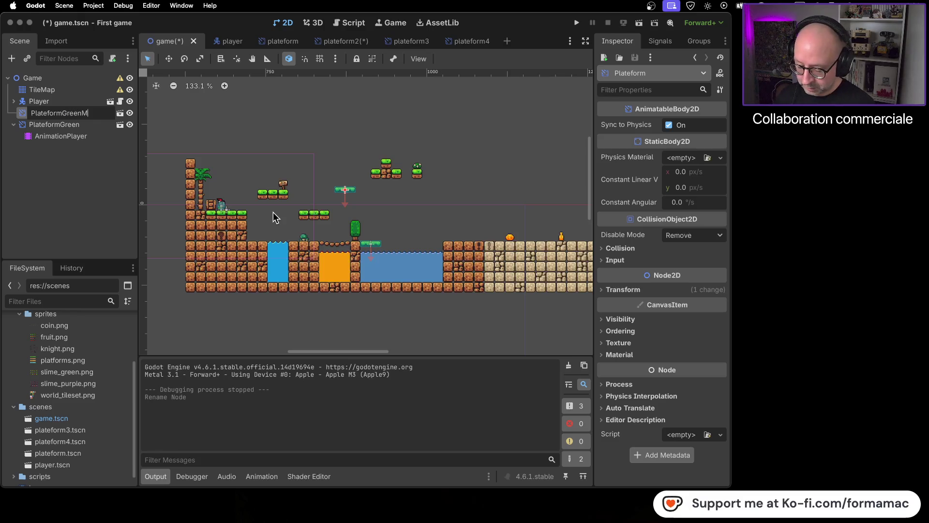
pyautogui.write('ove')
pyautogui.press('Return')
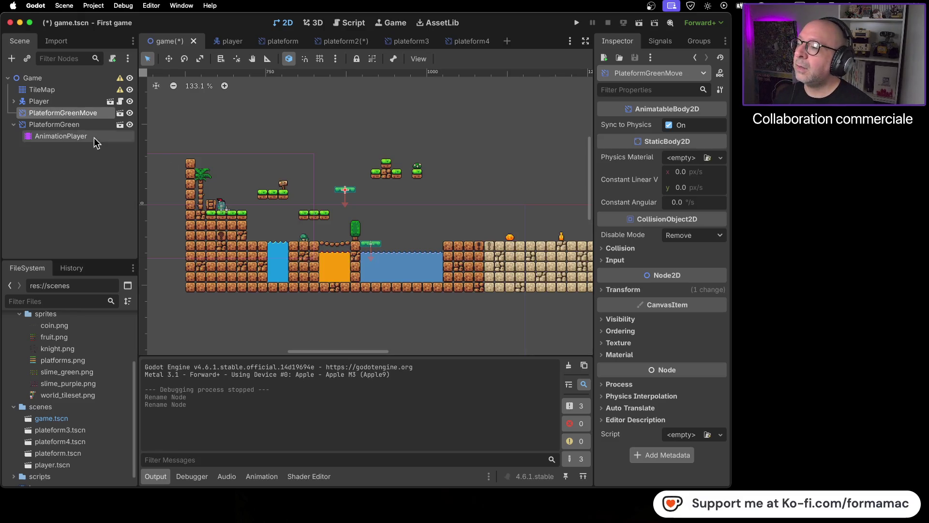
# Step: Temporarily rename the PlateformGreen node to PlateformGreen2
pyautogui.rightClick(91, 114)
pyautogui.click(78, 126)
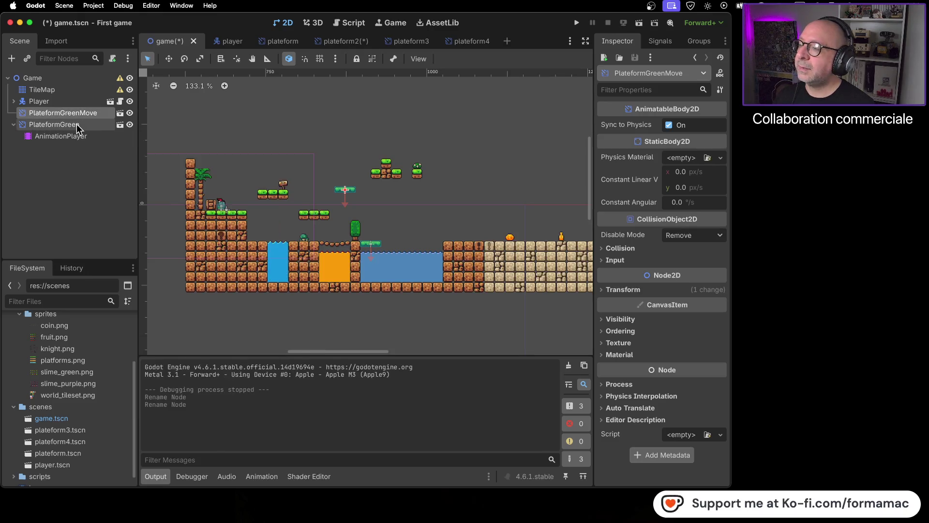
pyautogui.rightClick(77, 125)
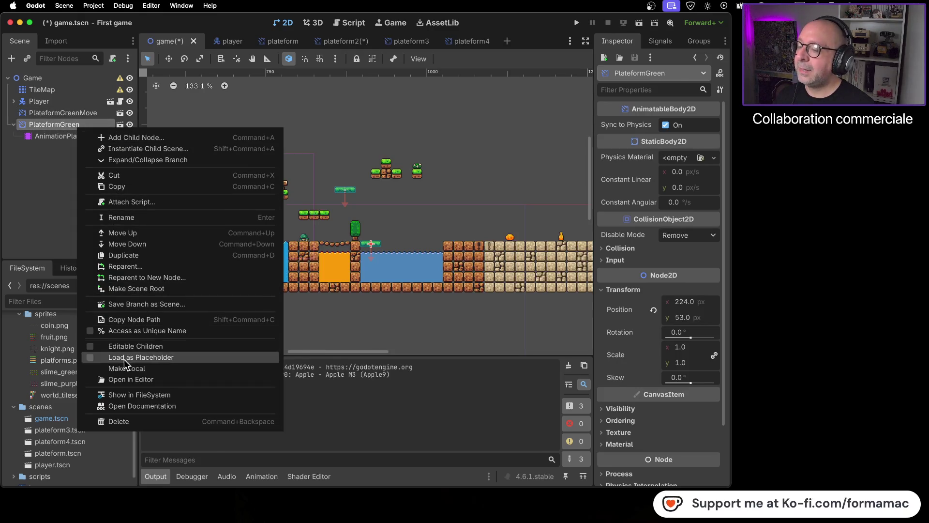
pyautogui.click(130, 218)
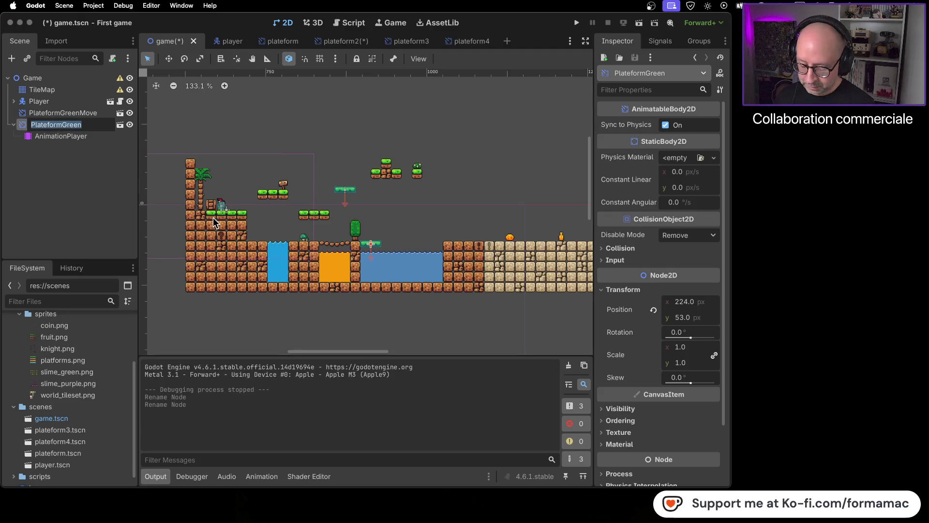
pyautogui.press('End')
pyautogui.write('2')
pyautogui.press('Return')
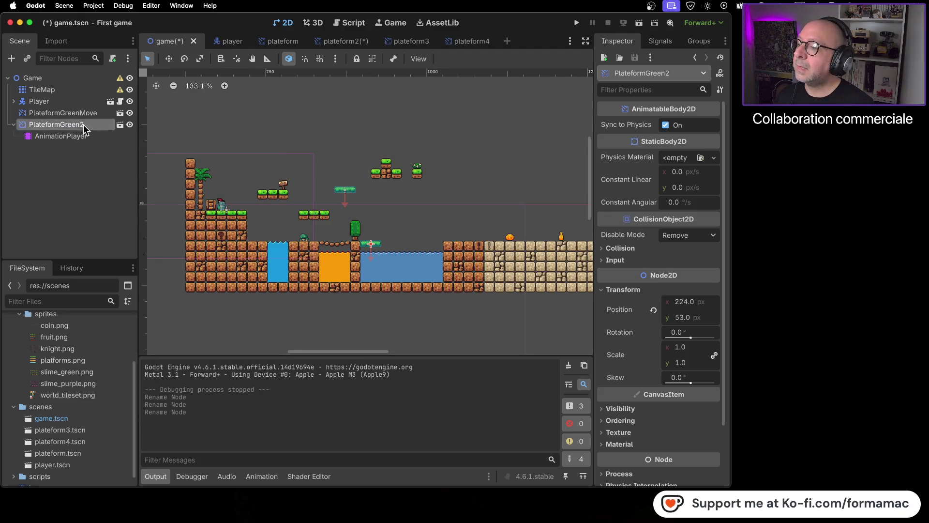
# Step: Rename PlateformGreenMove to PlateformGreen and PlateformGreen2 to PlateformGreenMove, then run the game
pyautogui.click(86, 113)
pyautogui.rightClick(86, 112)
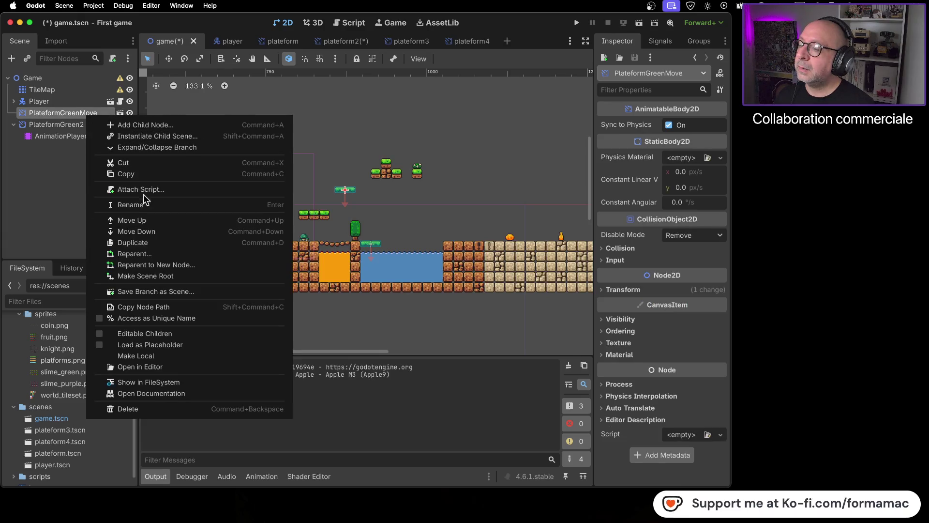
pyautogui.click(145, 201)
pyautogui.press('End')
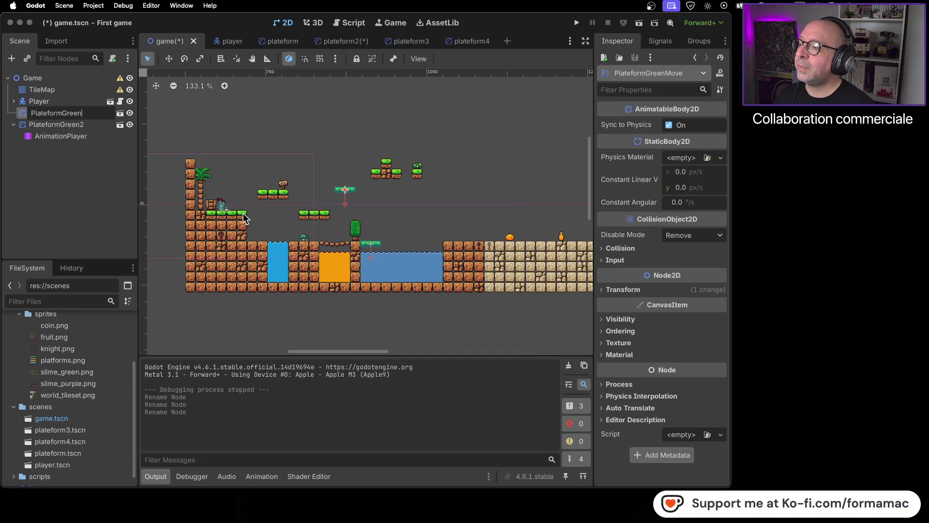
pyautogui.press('Return')
pyautogui.rightClick(82, 128)
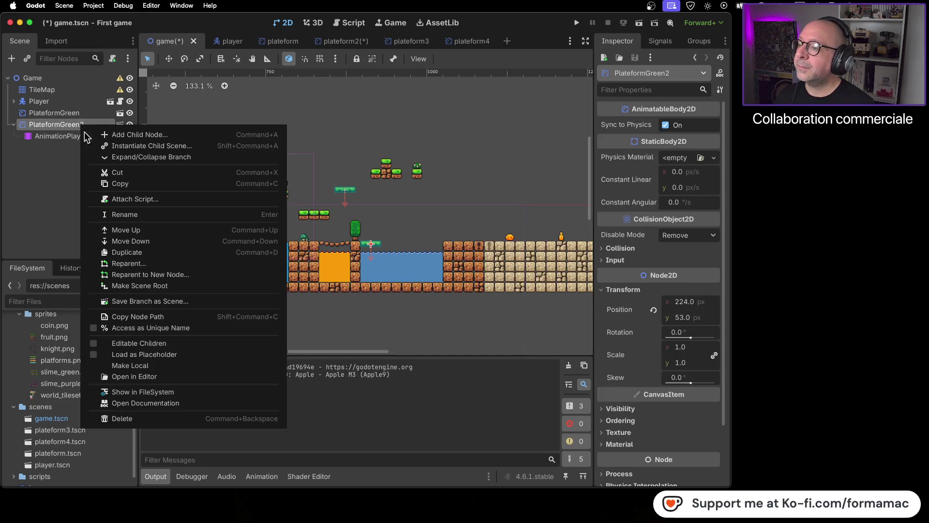
pyautogui.click(123, 210)
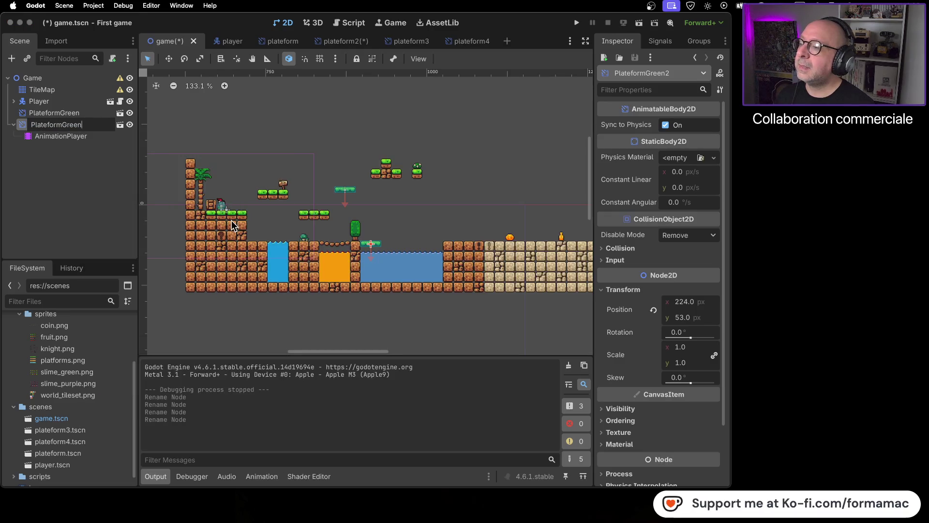
pyautogui.write('Move')
pyautogui.press('Return')
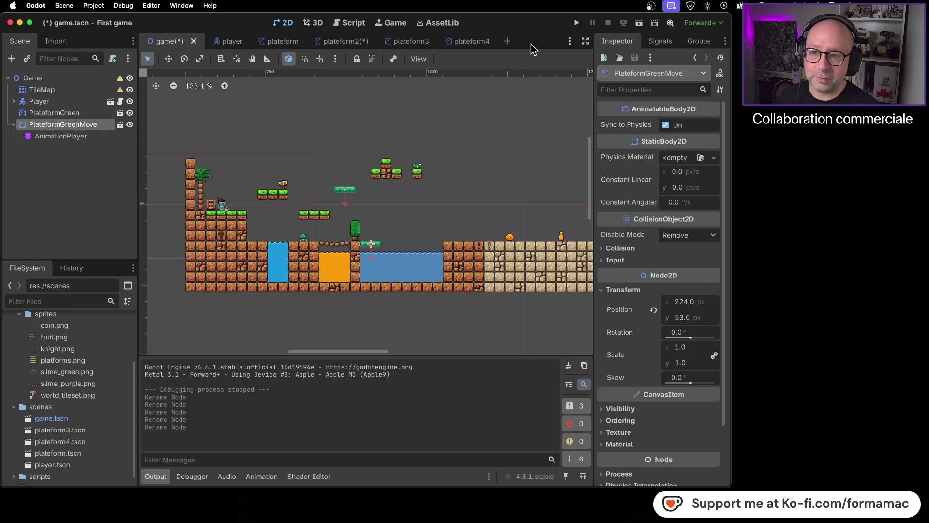
pyautogui.click(578, 23)
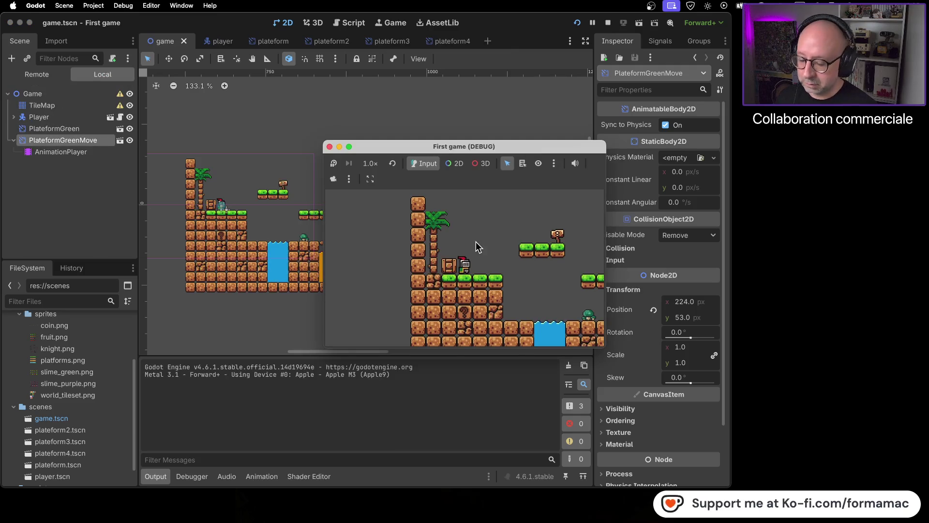
# Step: Run the knight right across the platforms and bridge onto the stone ground, then stop the game
pyautogui.press('Right')
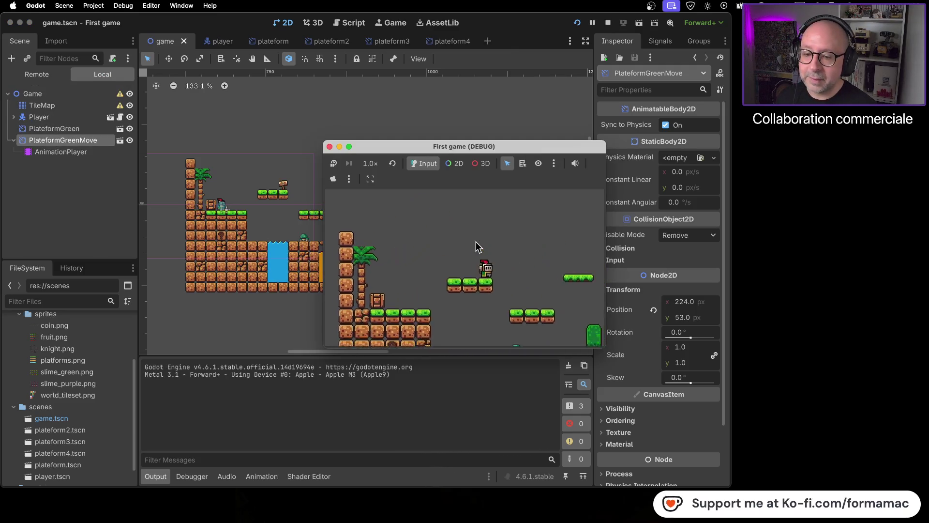
pyautogui.press('Right')
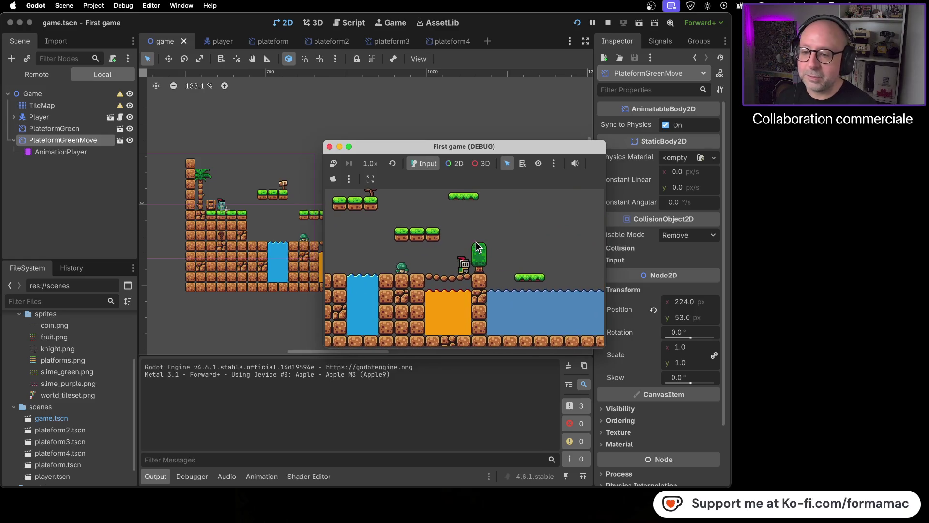
pyautogui.press('Right')
pyautogui.press('Right')
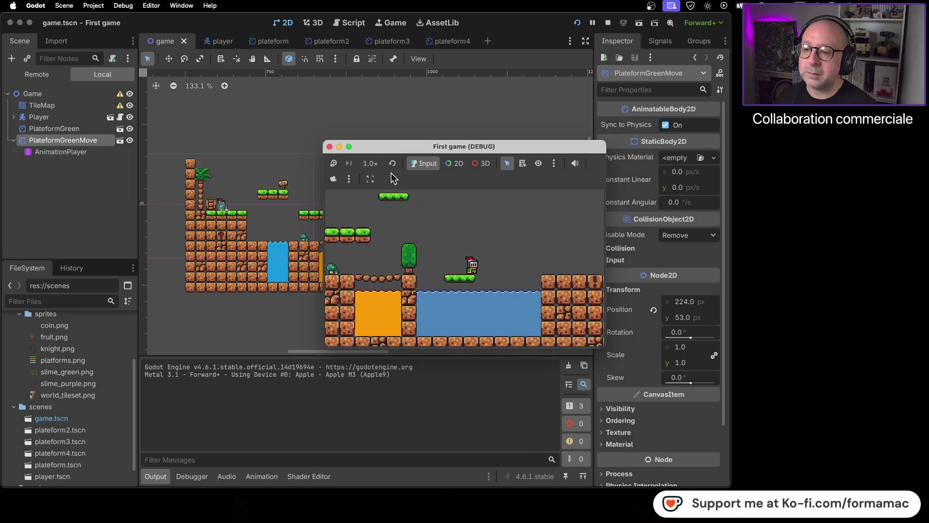
pyautogui.press('Right')
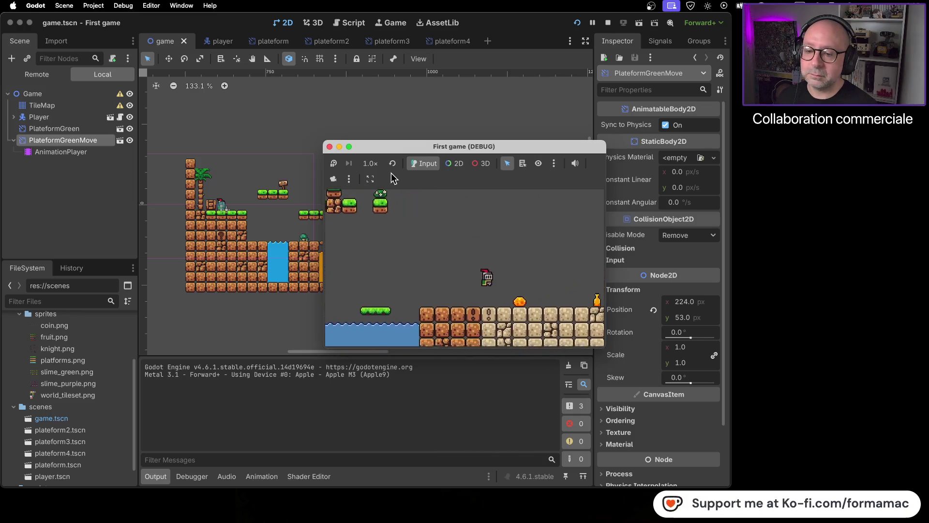
pyautogui.click(331, 146)
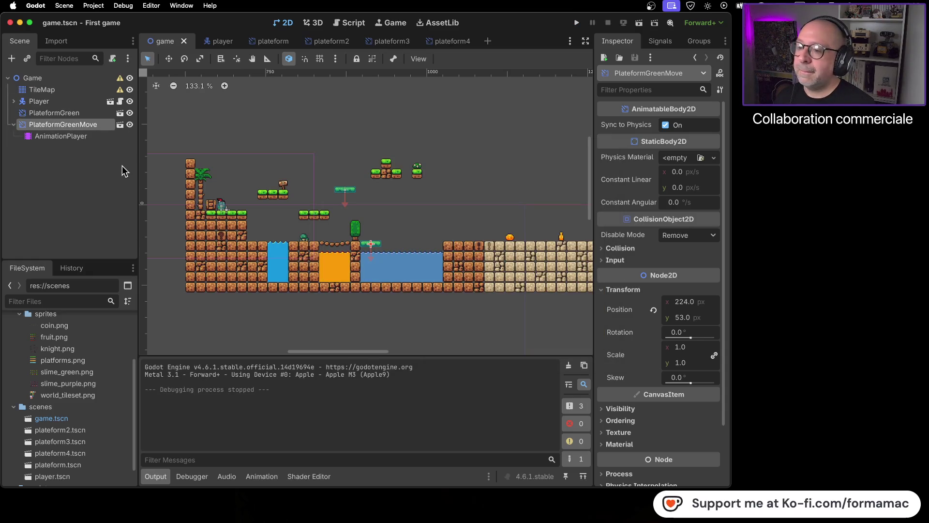
pyautogui.hotkey('ctrl', 's')
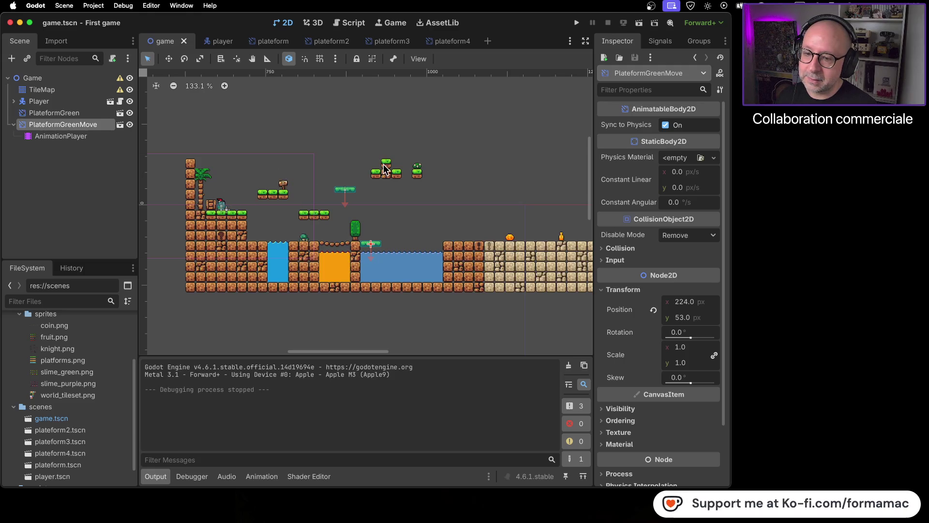
pyautogui.moveTo(381, 175)
pyautogui.mouseDown()
pyautogui.moveTo(379, 199)
pyautogui.moveTo(339, 189)
pyautogui.moveTo(380, 228)
pyautogui.moveTo(384, 217)
pyautogui.moveTo(313, 209)
pyautogui.mouseUp()
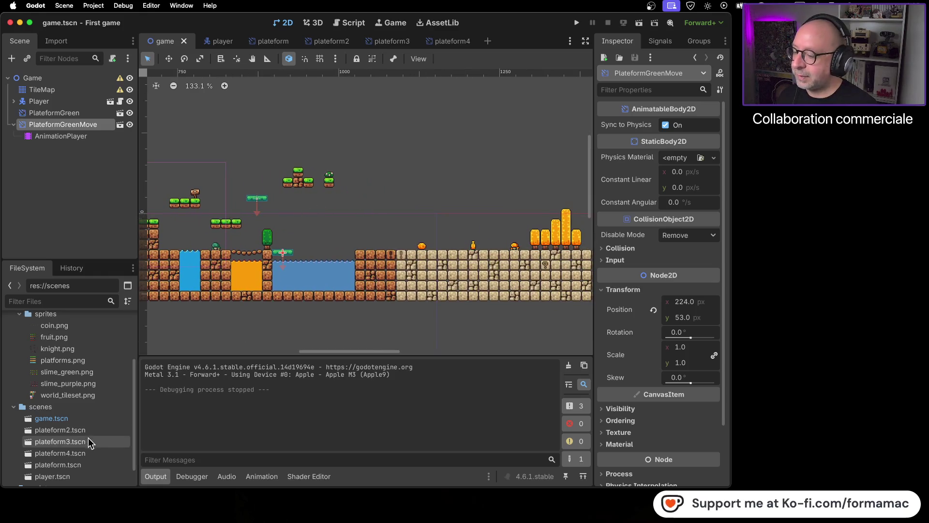
pyautogui.doubleClick(93, 464)
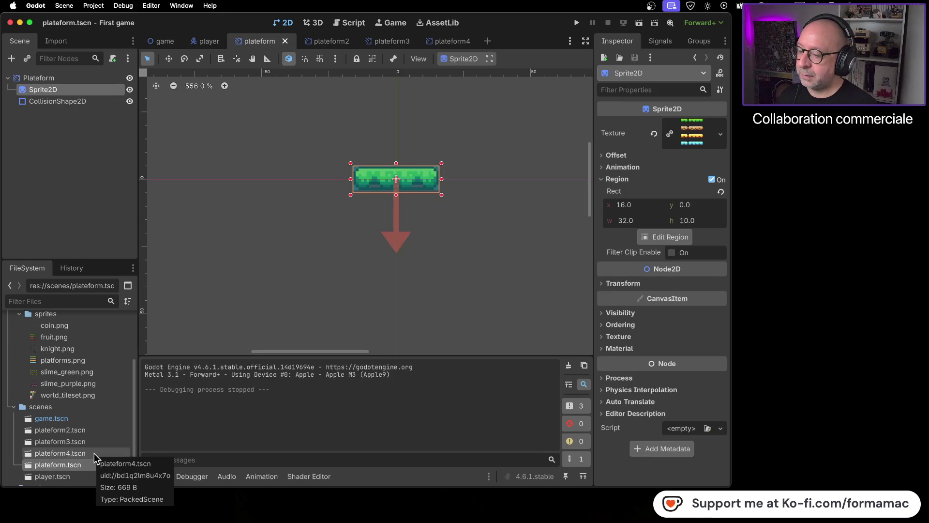
pyautogui.doubleClick(94, 453)
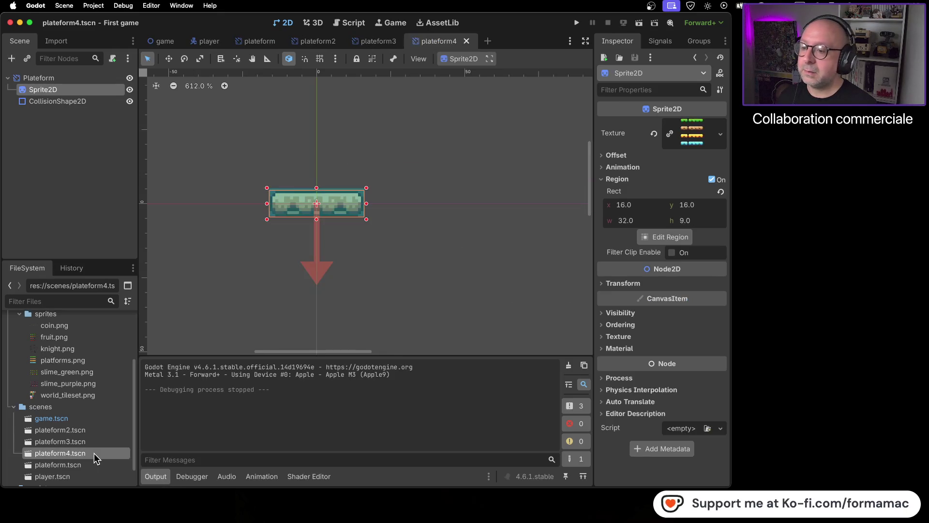
pyautogui.doubleClick(90, 440)
pyautogui.click(92, 431)
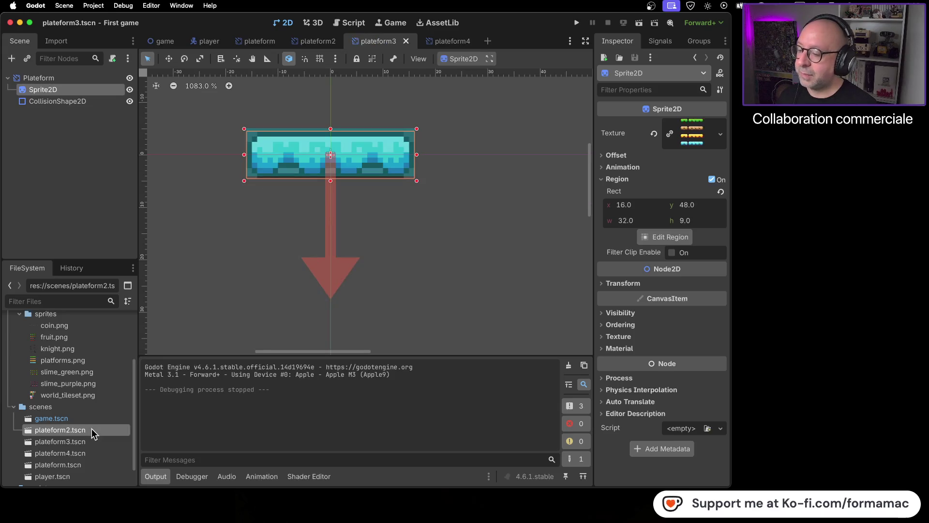
pyautogui.rightClick(93, 431)
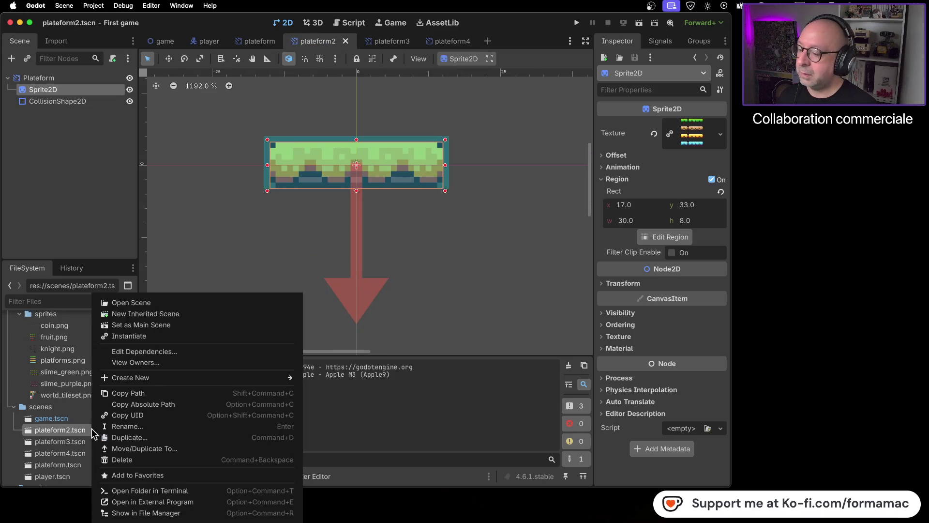
pyautogui.click(110, 460)
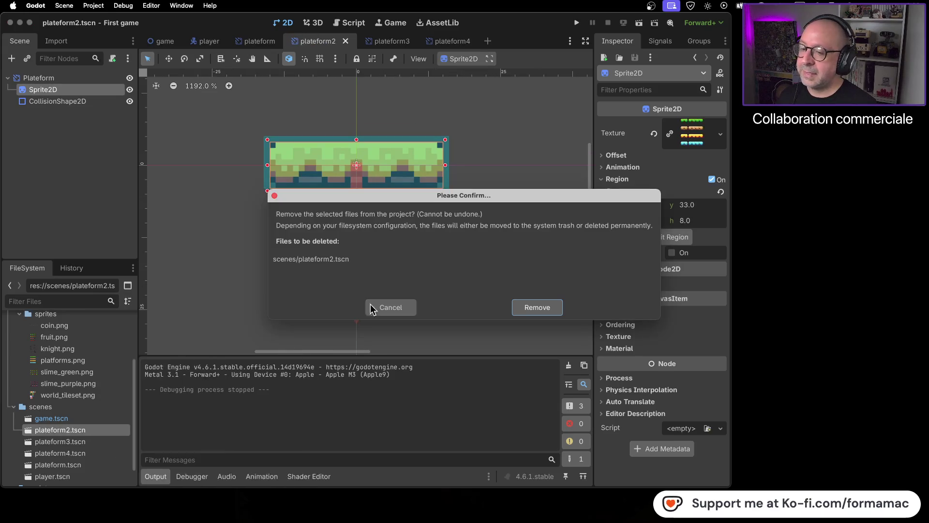
pyautogui.click(525, 307)
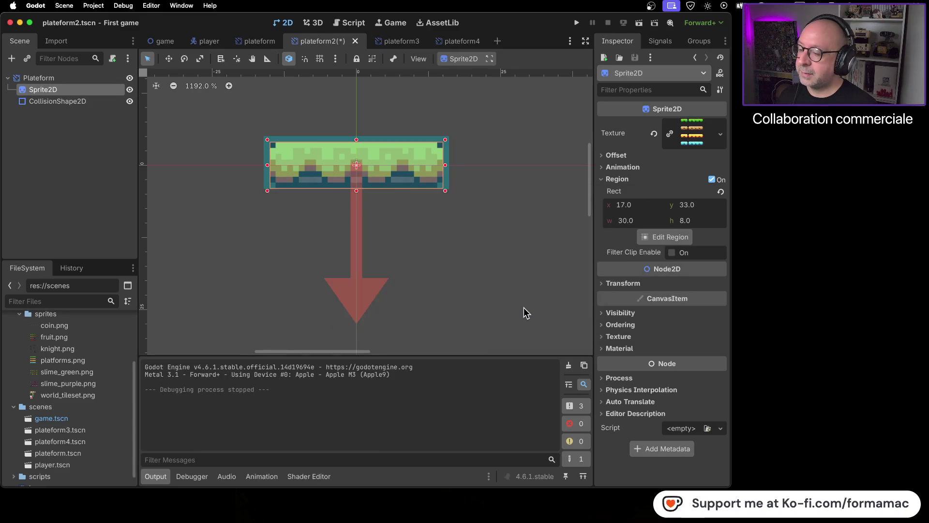
pyautogui.doubleClick(91, 449)
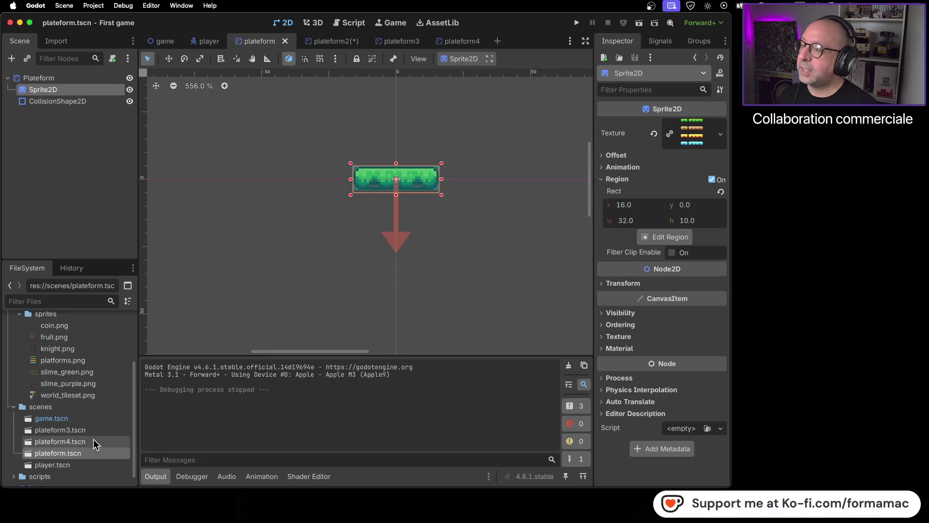
pyautogui.doubleClick(94, 440)
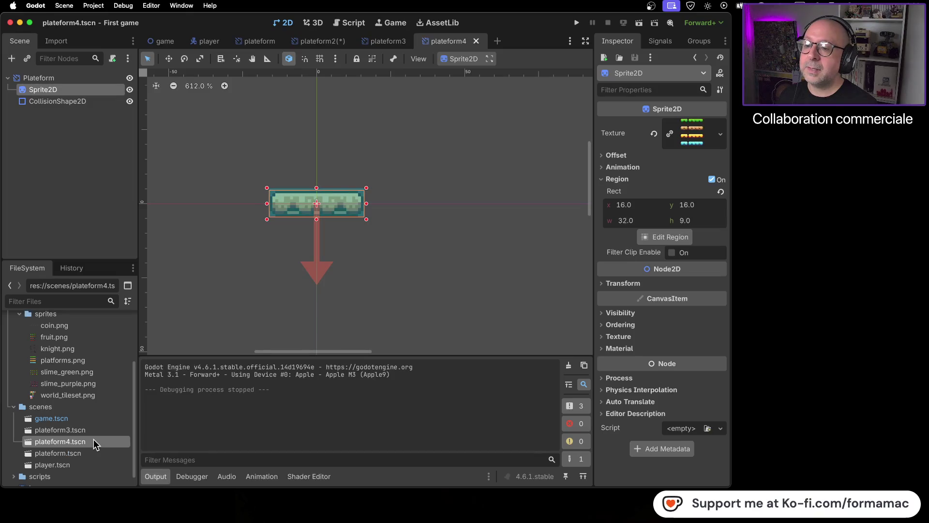
pyautogui.doubleClick(92, 427)
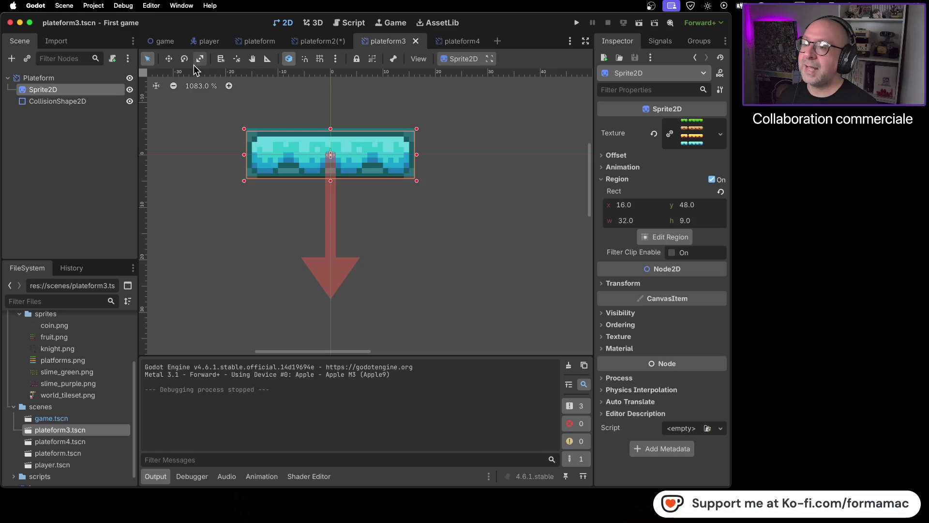
pyautogui.click(167, 46)
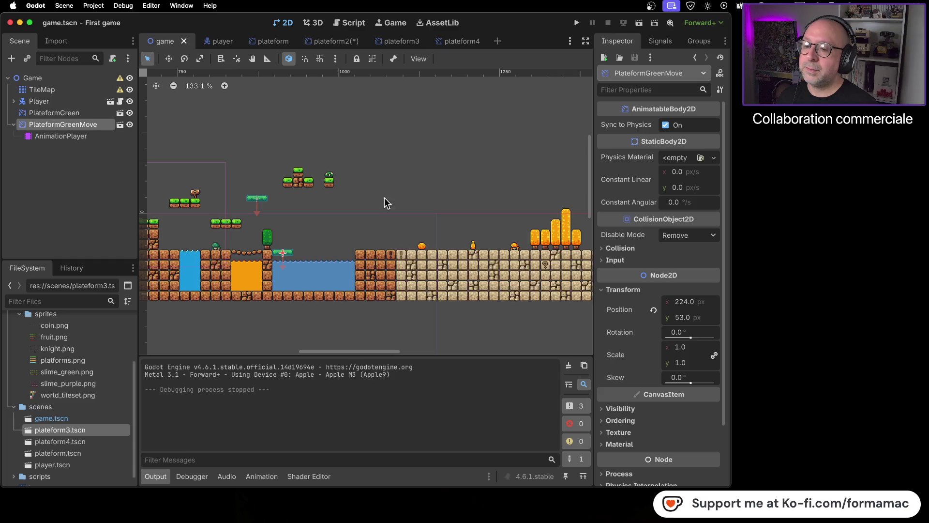
pyautogui.hscroll(10, 488, 194)
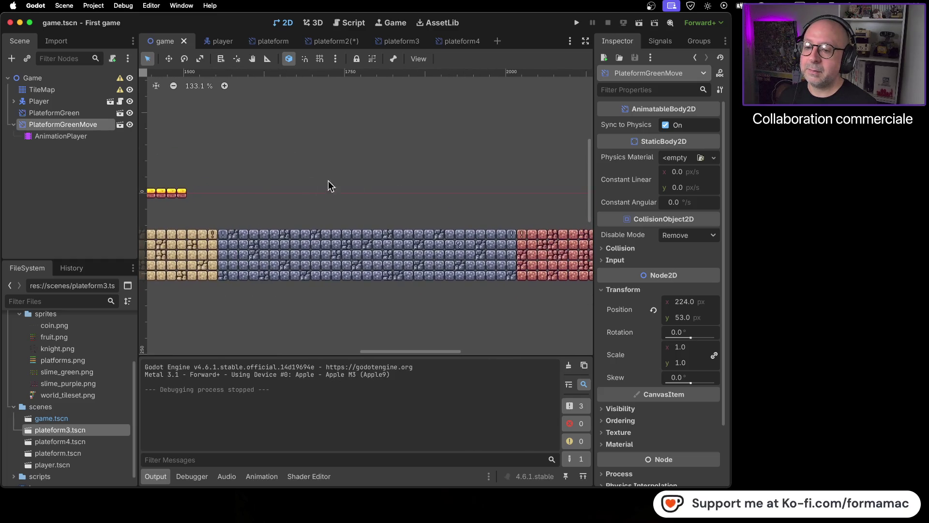
pyautogui.hscroll(-10, 365, 175)
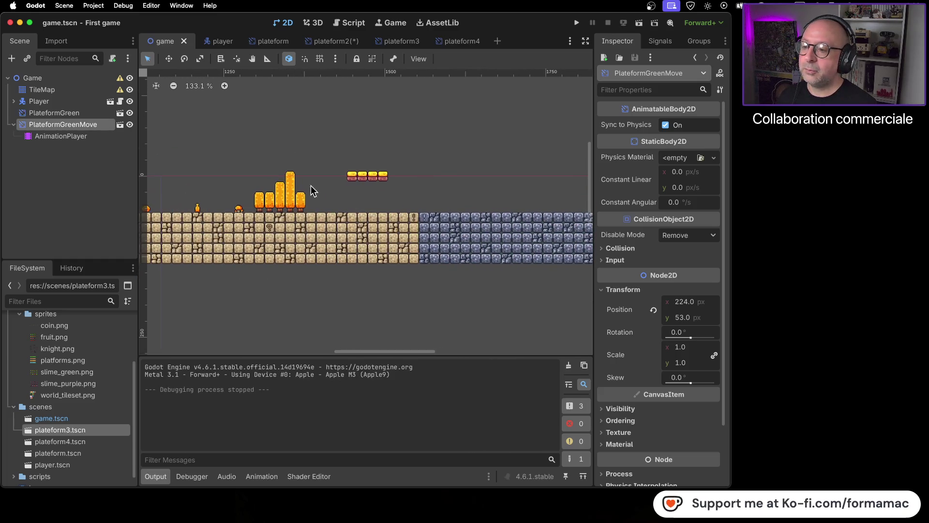
pyautogui.doubleClick(89, 442)
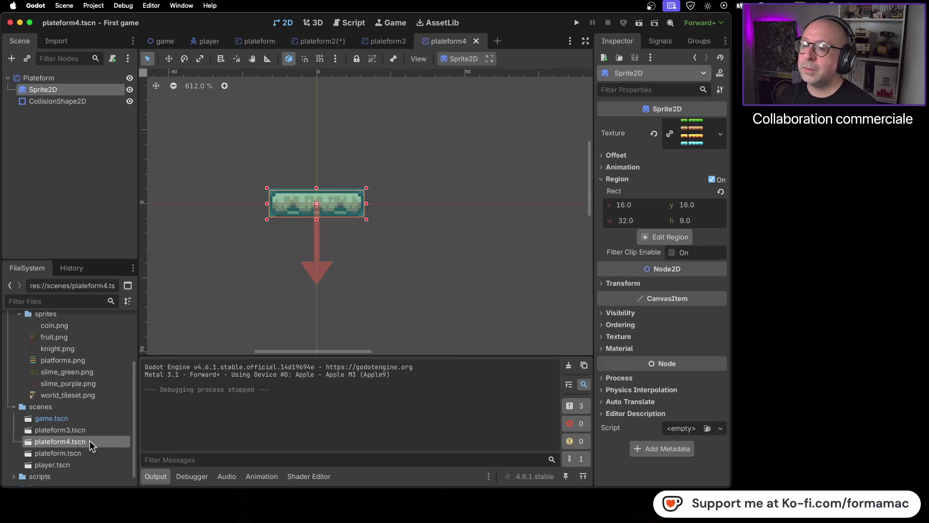
pyautogui.doubleClick(93, 431)
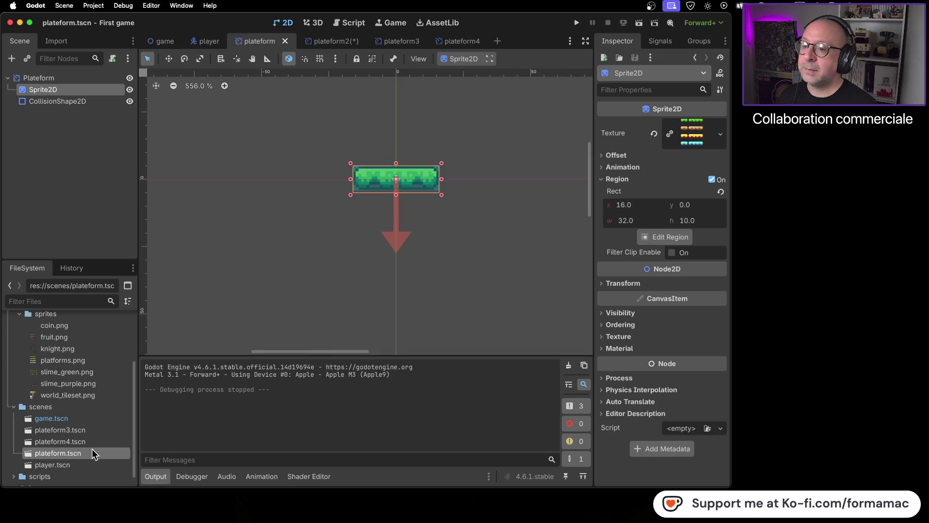
pyautogui.doubleClick(92, 439)
pyautogui.doubleClick(92, 430)
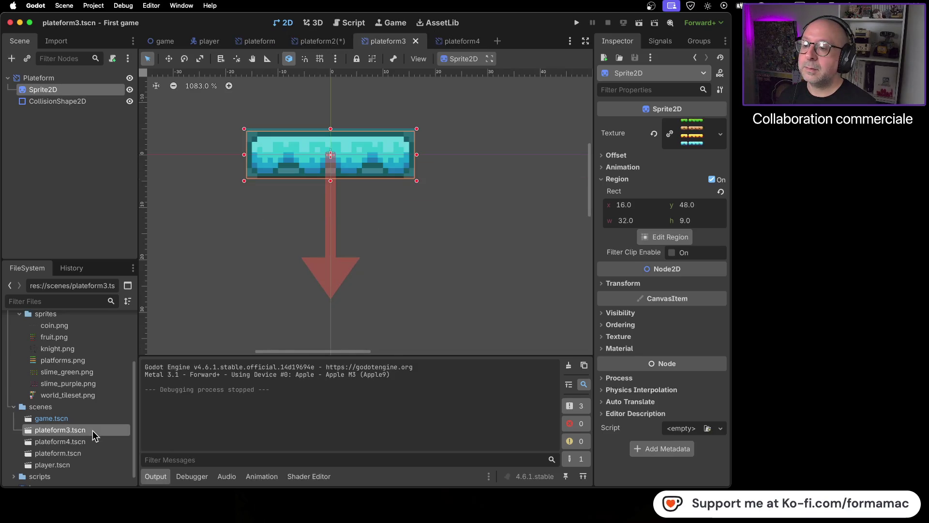
pyautogui.doubleClick(92, 439)
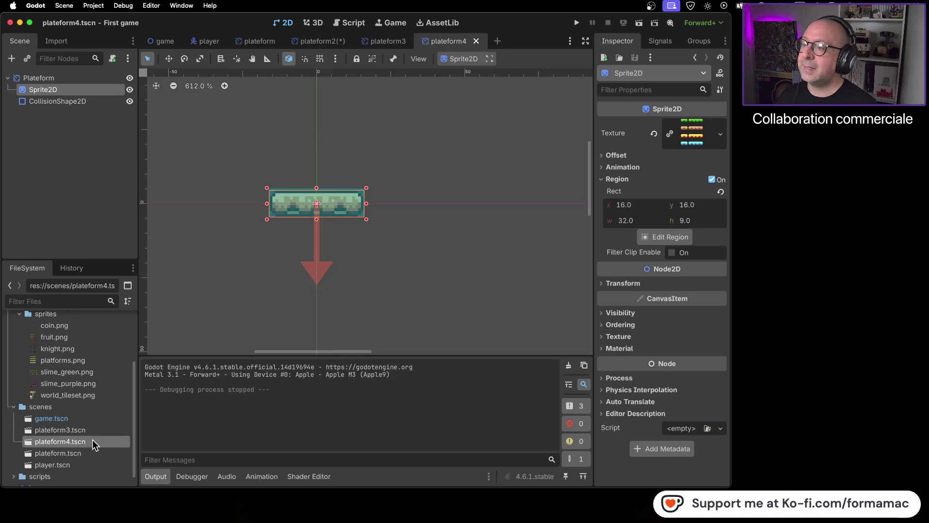
pyautogui.click(160, 42)
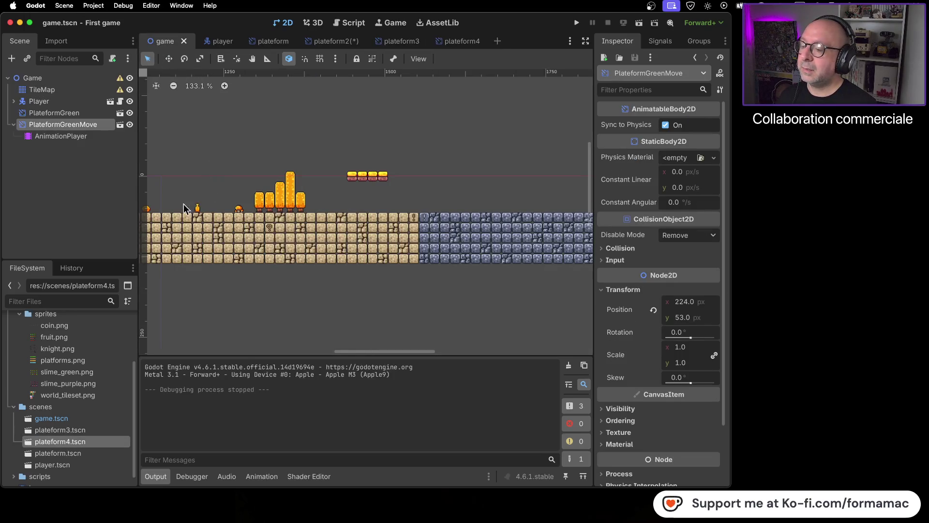
# Step: Place a plateform4 instance beside and just above the golden blocks
pyautogui.moveTo(54, 441)
pyautogui.mouseDown()
pyautogui.moveTo(53, 185)
pyautogui.moveTo(322, 187)
pyautogui.mouseUp()
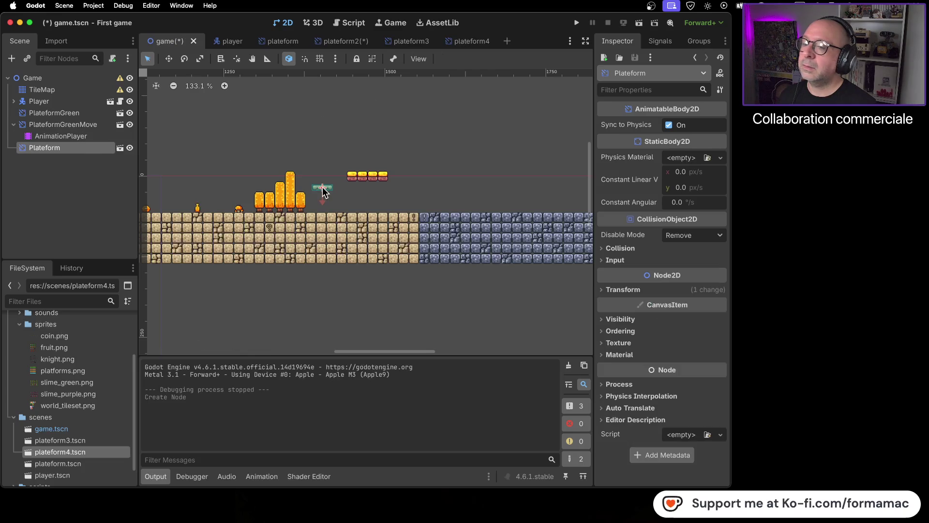
pyautogui.scroll(10, 328, 194)
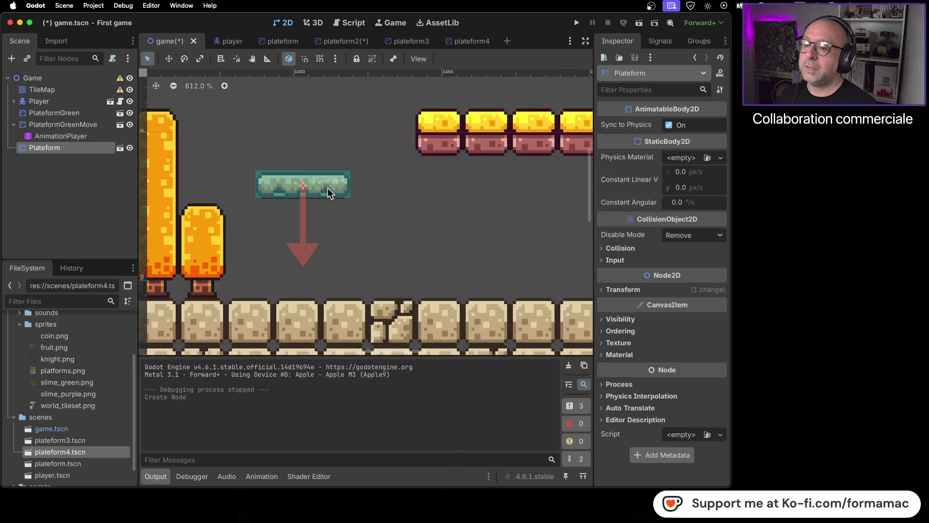
pyautogui.click(339, 253)
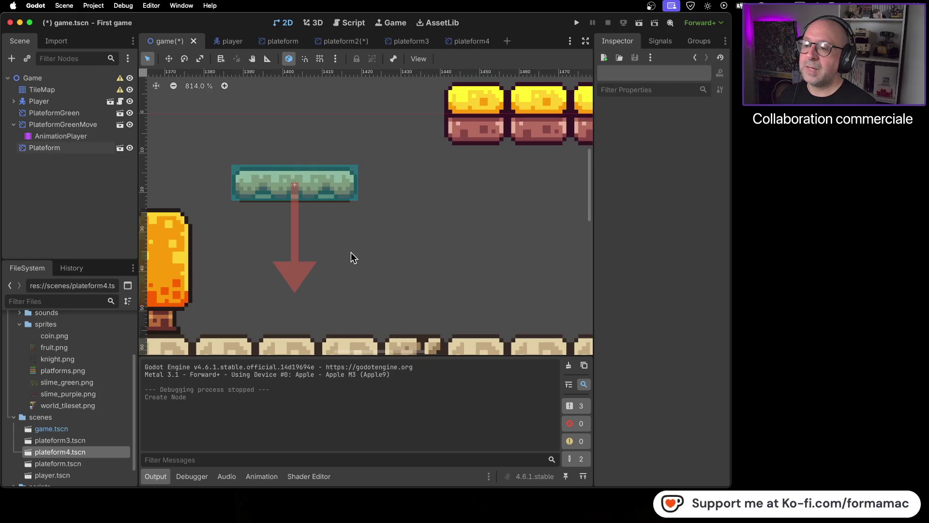
# Step: Save and launch the game, moving the knight right with a jump
pyautogui.click(576, 23)
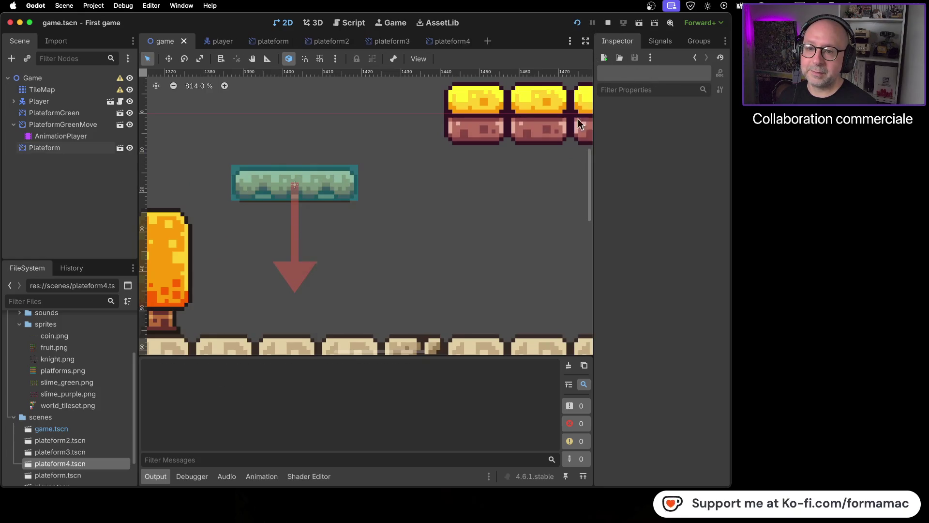
pyautogui.press('Right')
pyautogui.press('space')
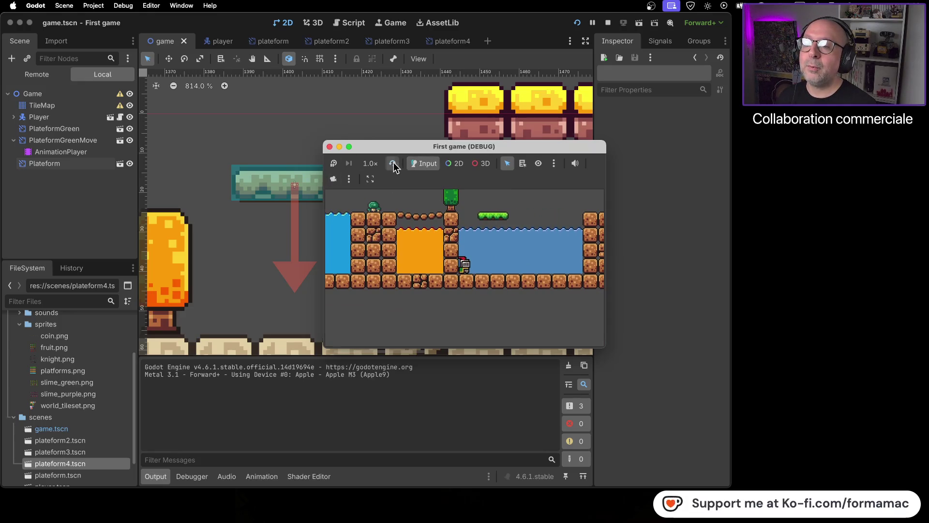
# Step: Restart the game and run and jump the knight past the golden blocks onto the new floating platform
pyautogui.click(330, 146)
pyautogui.click(577, 23)
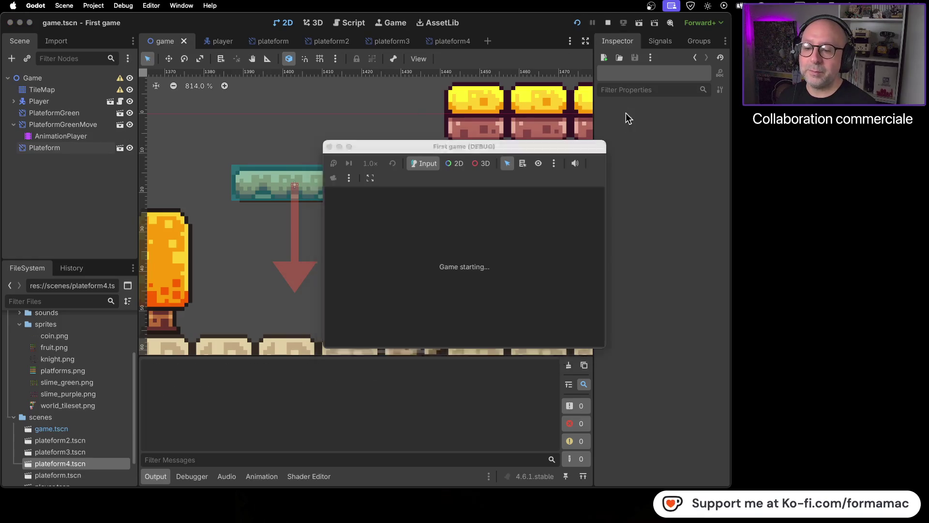
pyautogui.press('Right')
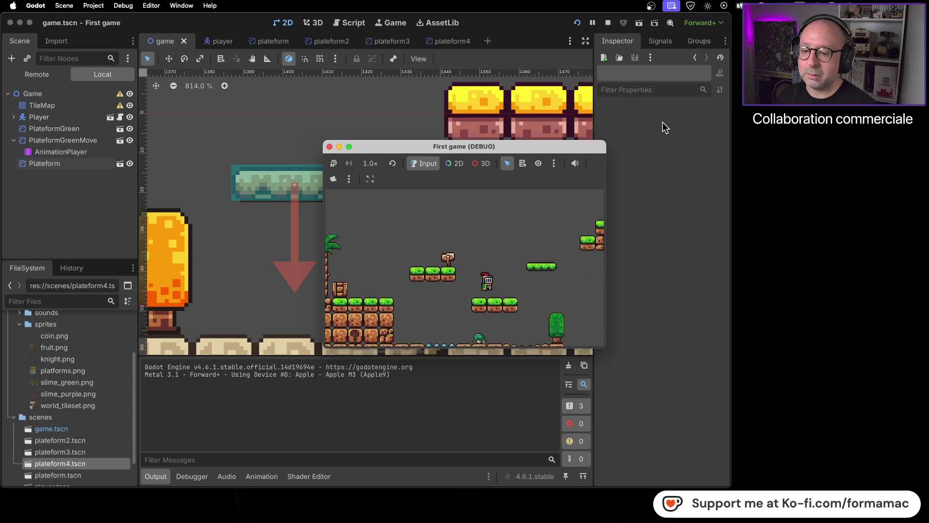
pyautogui.press('space')
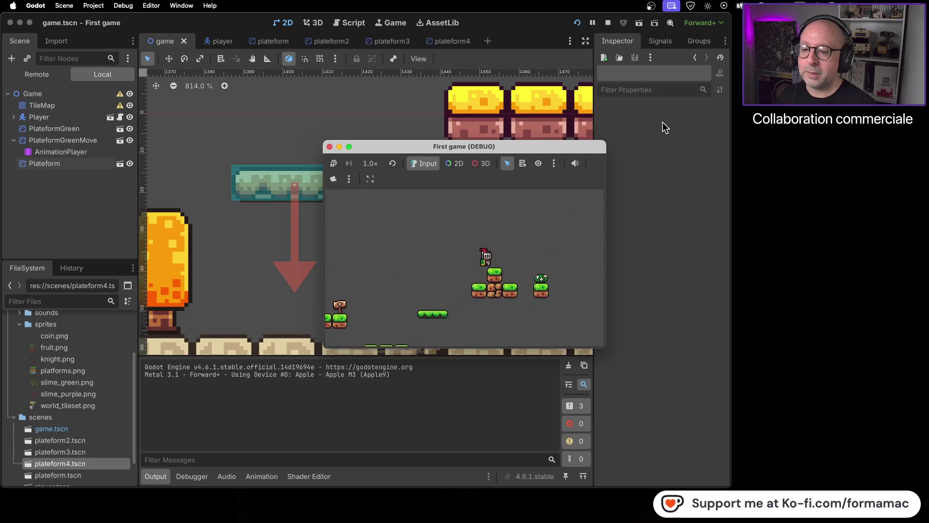
pyautogui.press('Right')
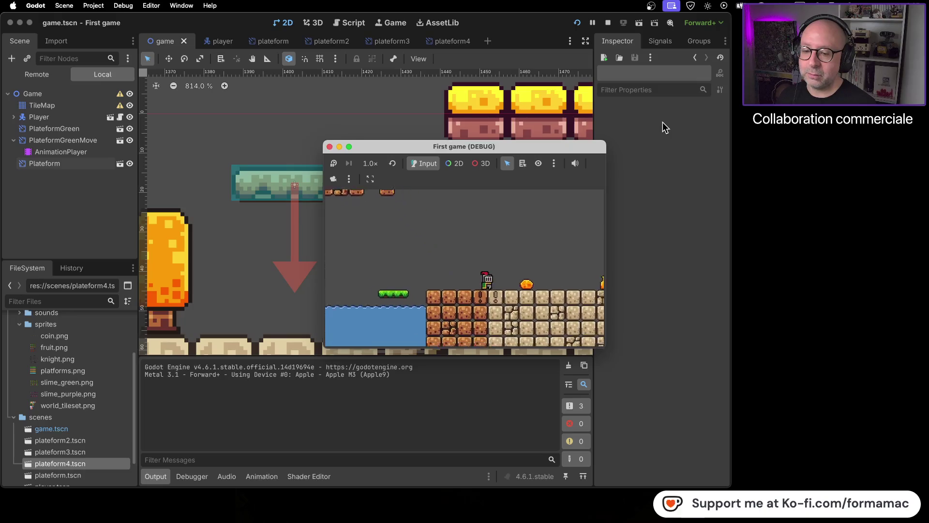
pyautogui.press('Right')
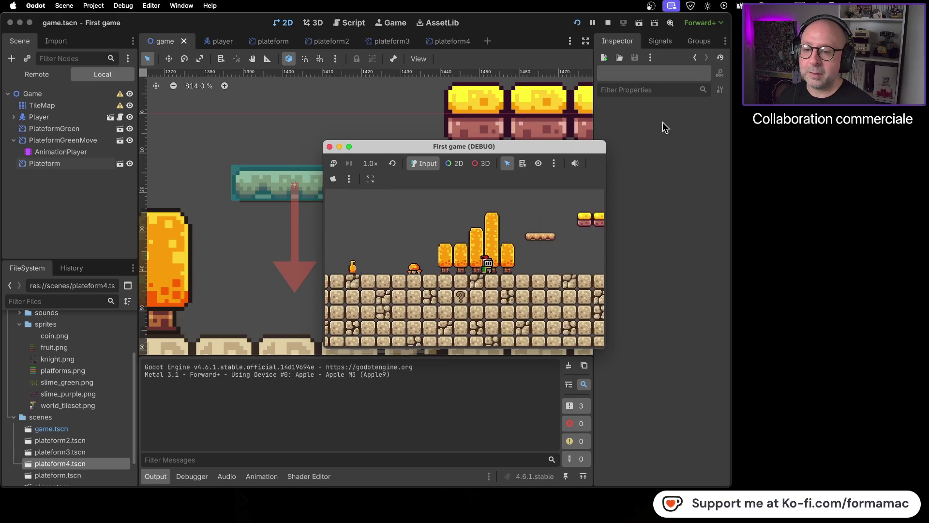
pyautogui.press('Right')
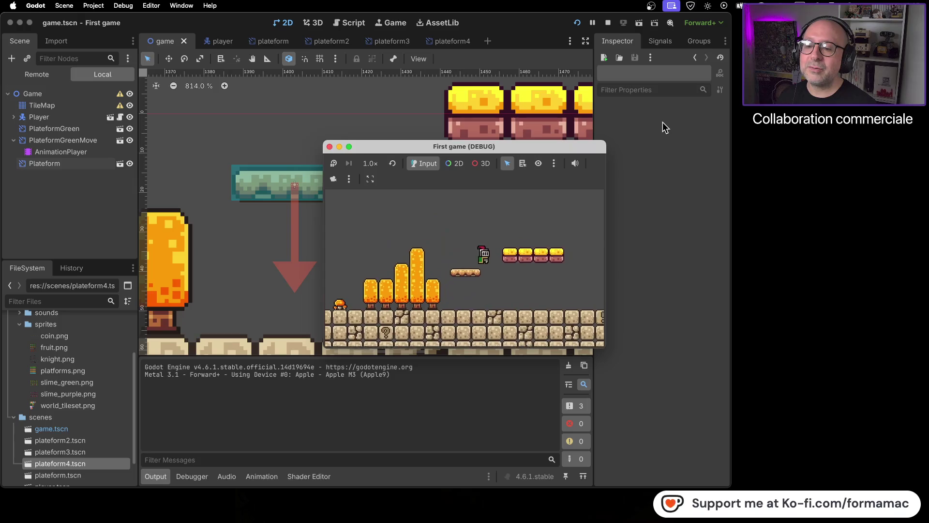
pyautogui.press('space')
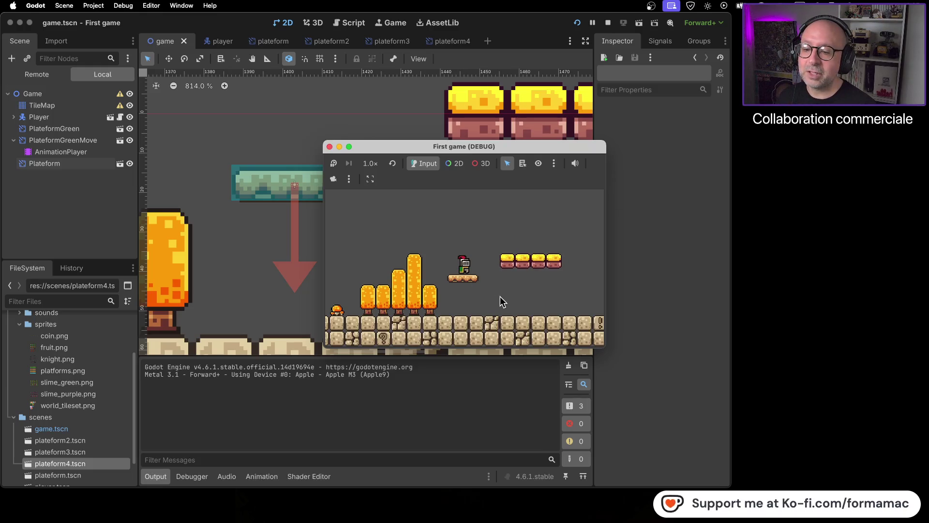
# Step: Stop the running game and pan the level view to look over the layout
pyautogui.click(330, 147)
pyautogui.scroll(-4, 487, 284)
pyautogui.moveTo(486, 282); pyautogui.dragTo(200, 281)
pyautogui.hscroll(15, 200, 281)
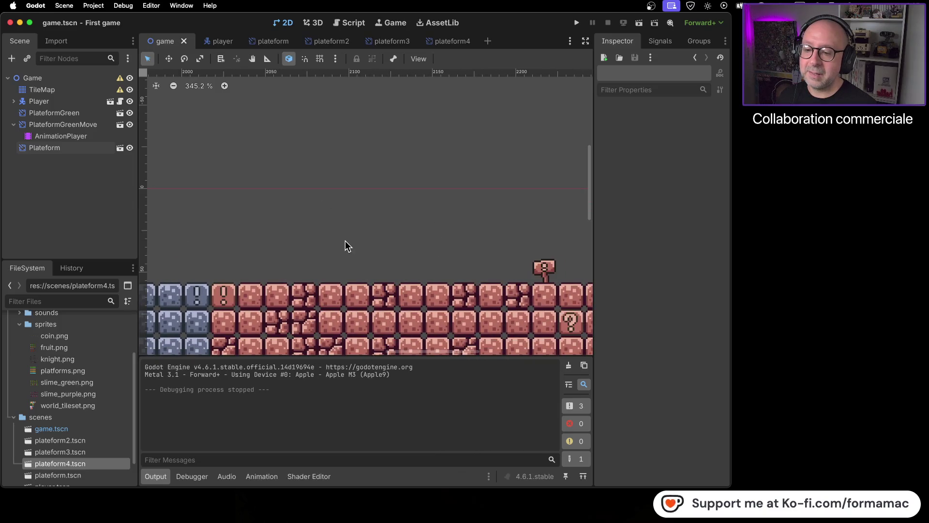
pyautogui.hscroll(-15, 346, 246)
pyautogui.hscroll(-5, 298, 218)
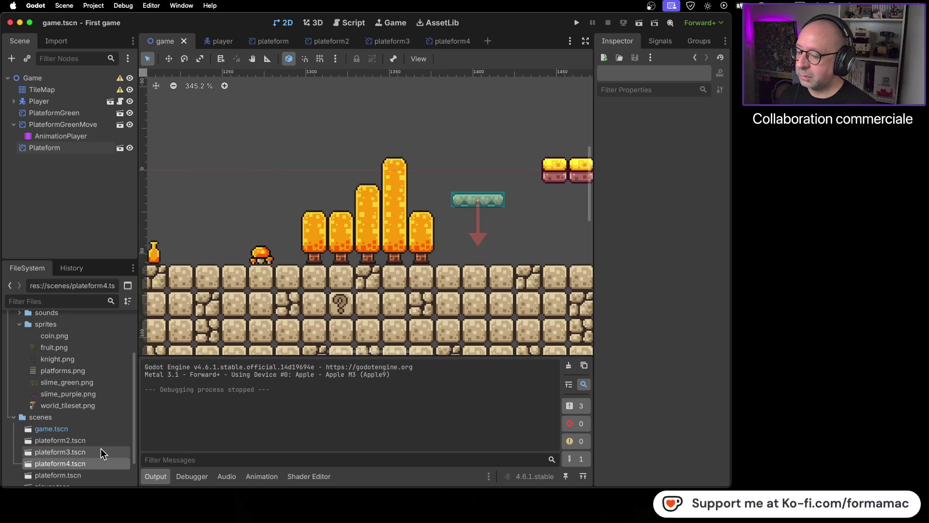
pyautogui.scroll(-2, 103, 454)
# Step: Inspect the plateform2 scene, then return to the level and bring up the Plateform node's context menu
pyautogui.doubleClick(90, 414)
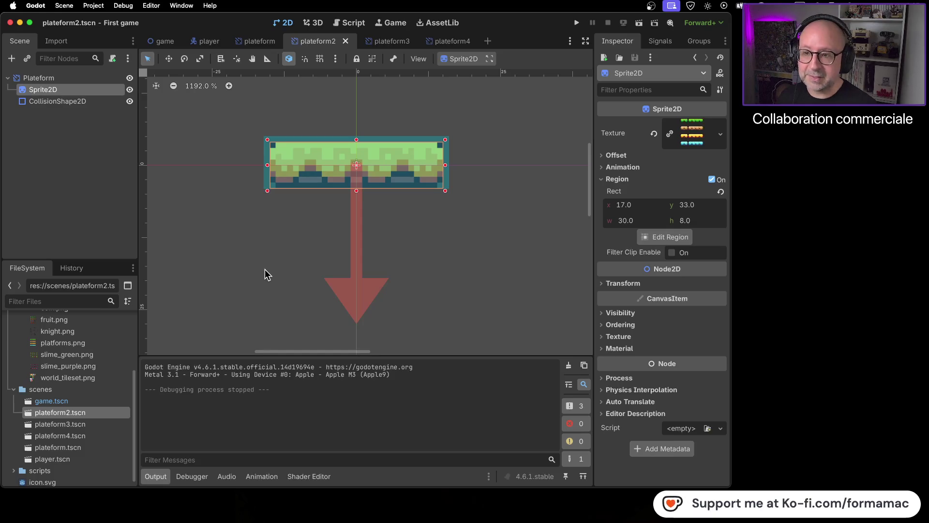
pyautogui.click(346, 43)
pyautogui.doubleClick(91, 415)
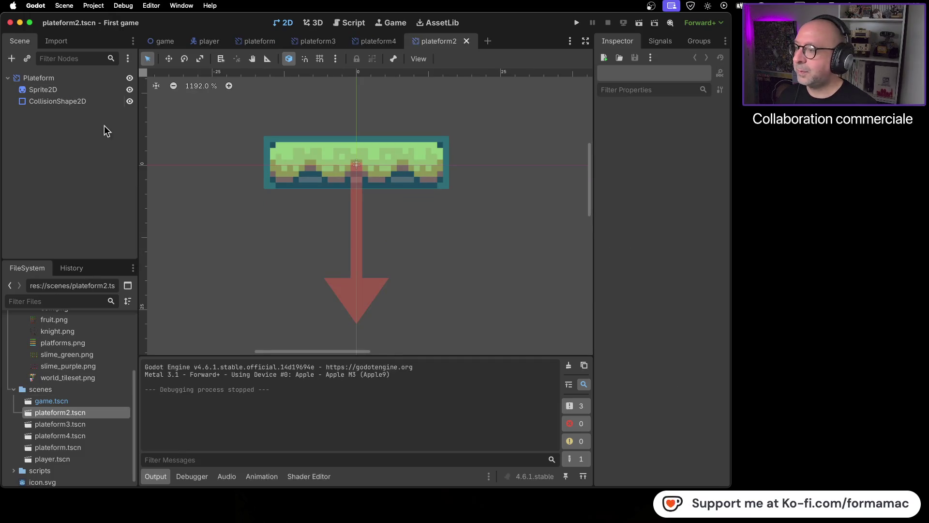
pyautogui.click(162, 41)
pyautogui.rightClick(82, 149)
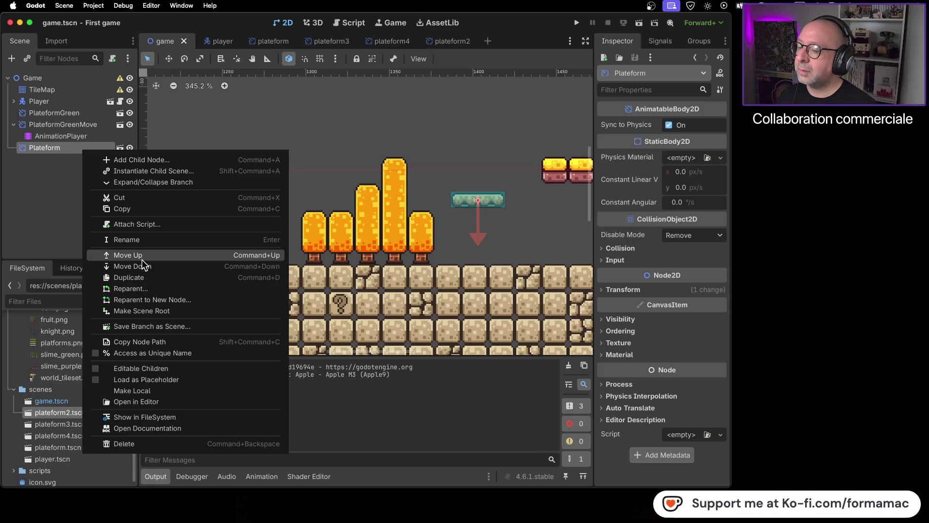
# Step: Delete the Plateform node, drop a plateform2.tscn instance beside the golden blocks, then save and run
pyautogui.click(138, 444)
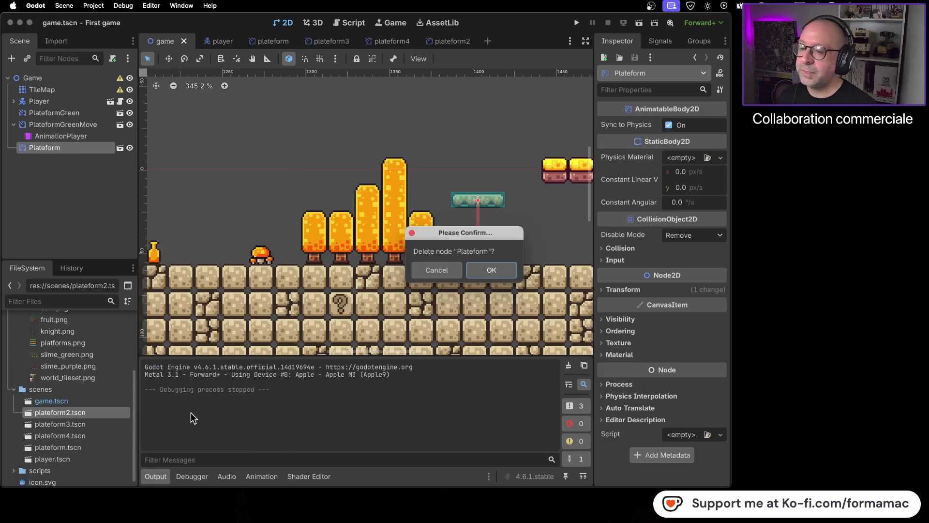
pyautogui.click(481, 270)
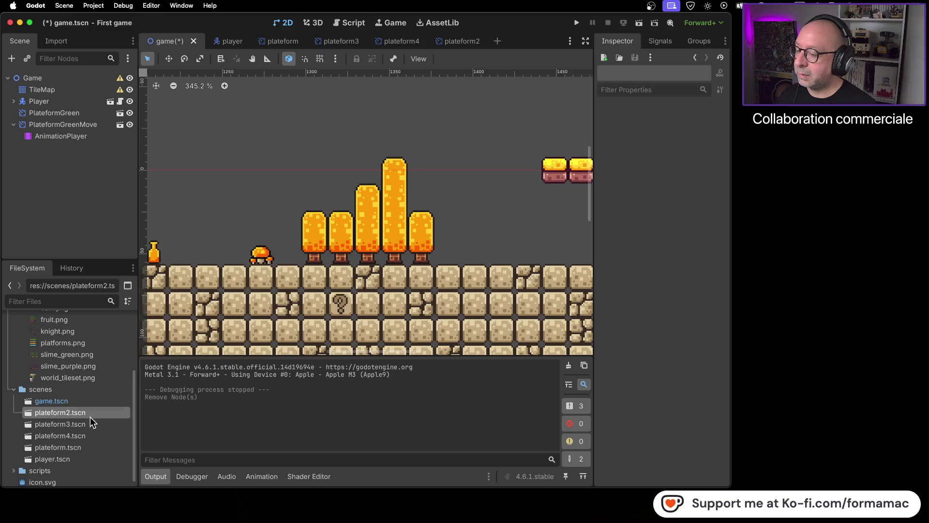
pyautogui.moveTo(46, 413)
pyautogui.mouseDown()
pyautogui.moveTo(60, 175)
pyautogui.moveTo(443, 211)
pyautogui.moveTo(484, 197)
pyautogui.mouseUp()
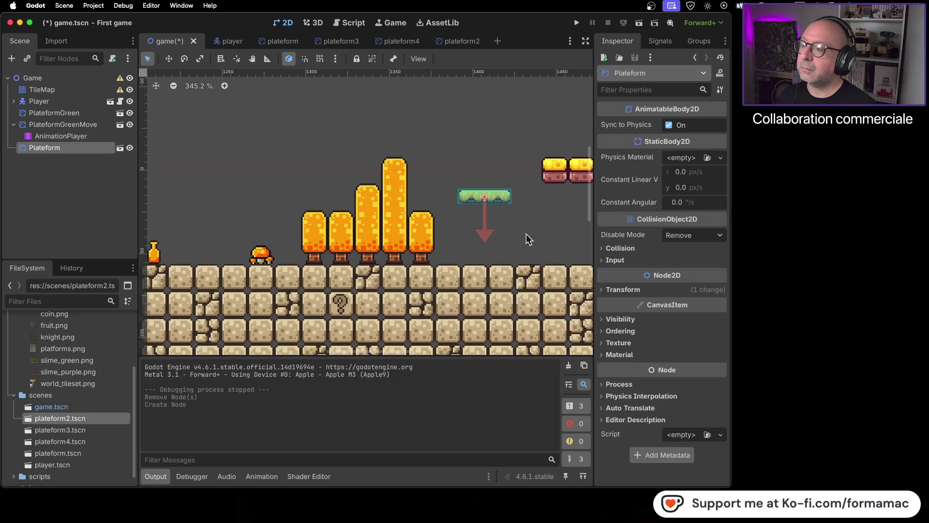
pyautogui.click(526, 233)
pyautogui.click(577, 23)
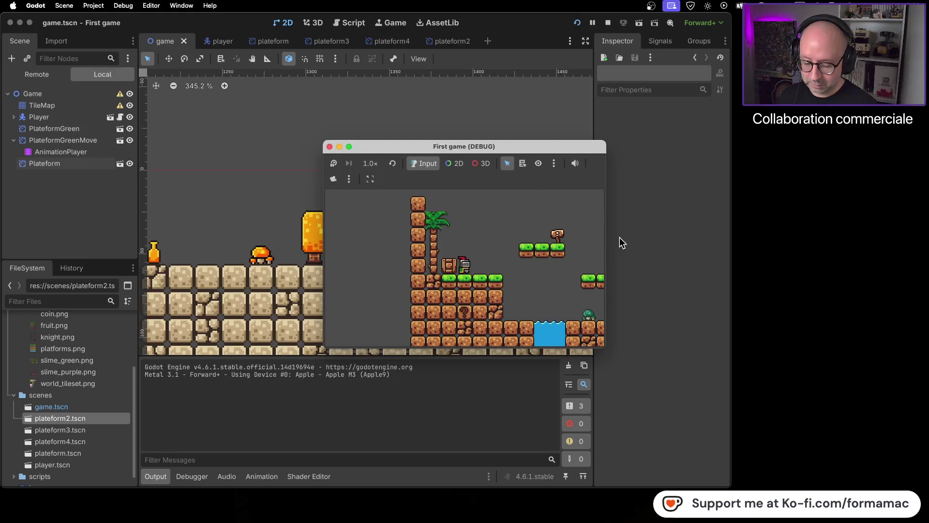